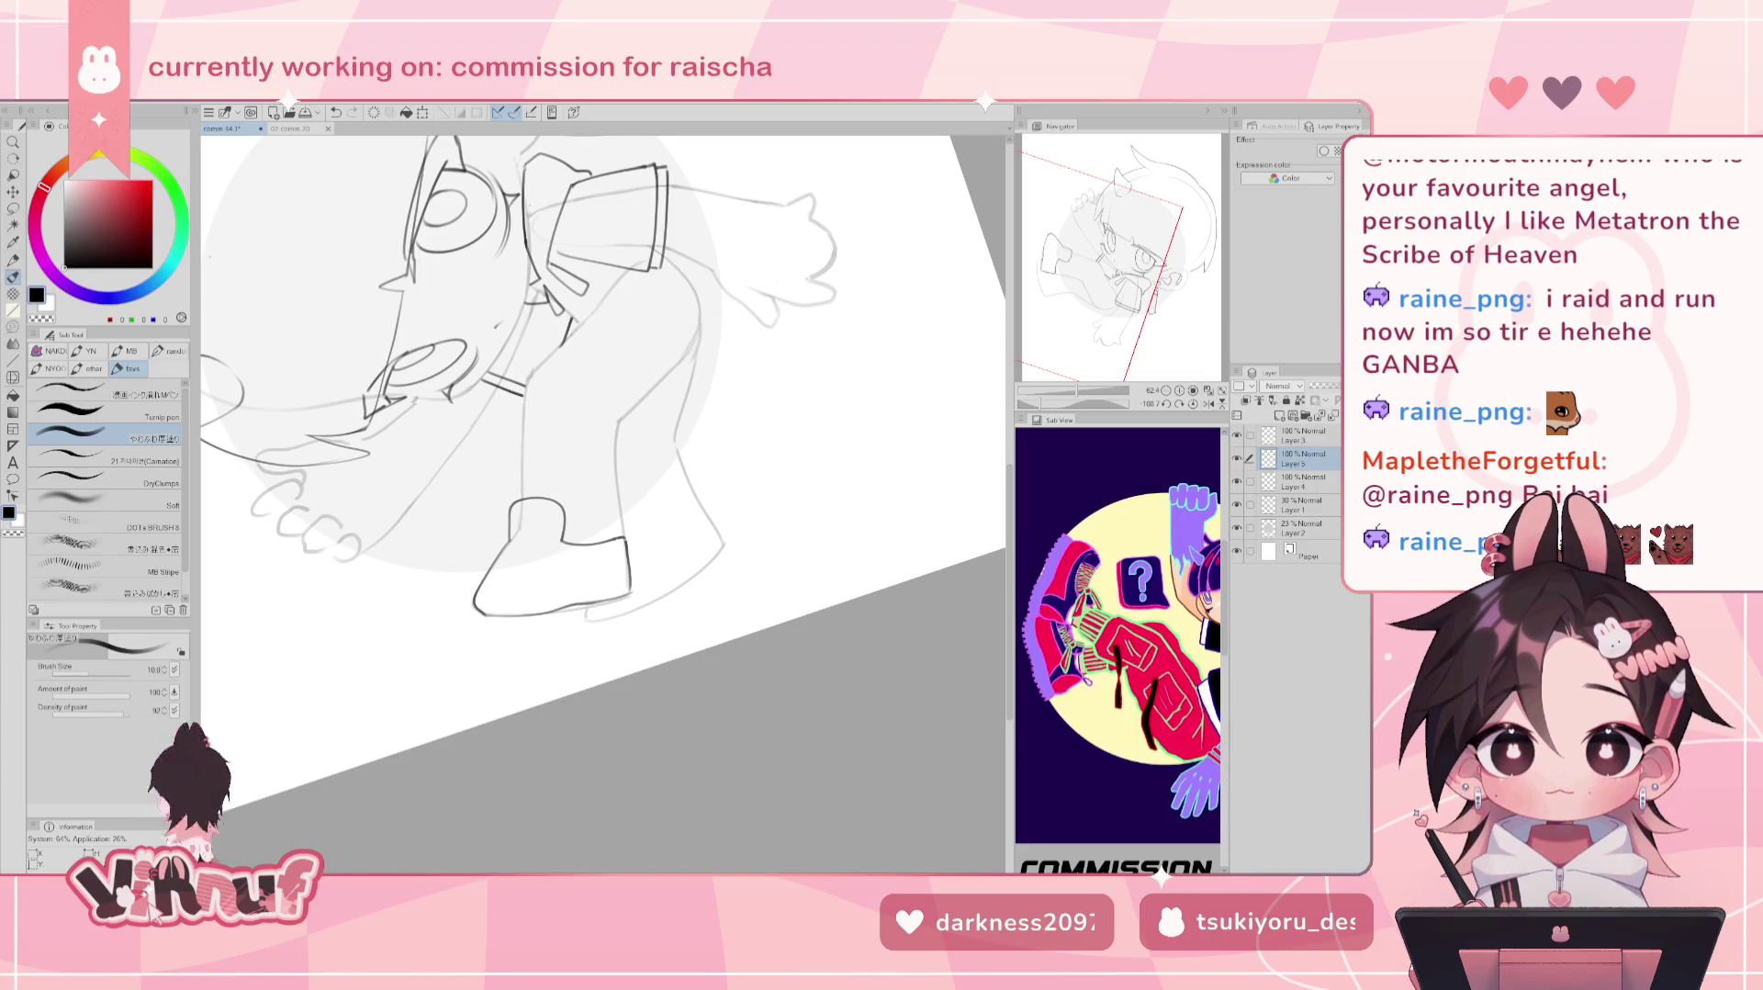
# Pan, rotate and zoom the canvas view onto the shoe.
pyautogui.moveTo(551, 367); pyautogui.dragTo(678, 339)
pyautogui.moveTo(679, 551)
pyautogui.mouseDown()
pyautogui.moveTo(787, 729)
pyautogui.moveTo(747, 708)
pyautogui.moveTo(846, 747)
pyautogui.mouseUp()
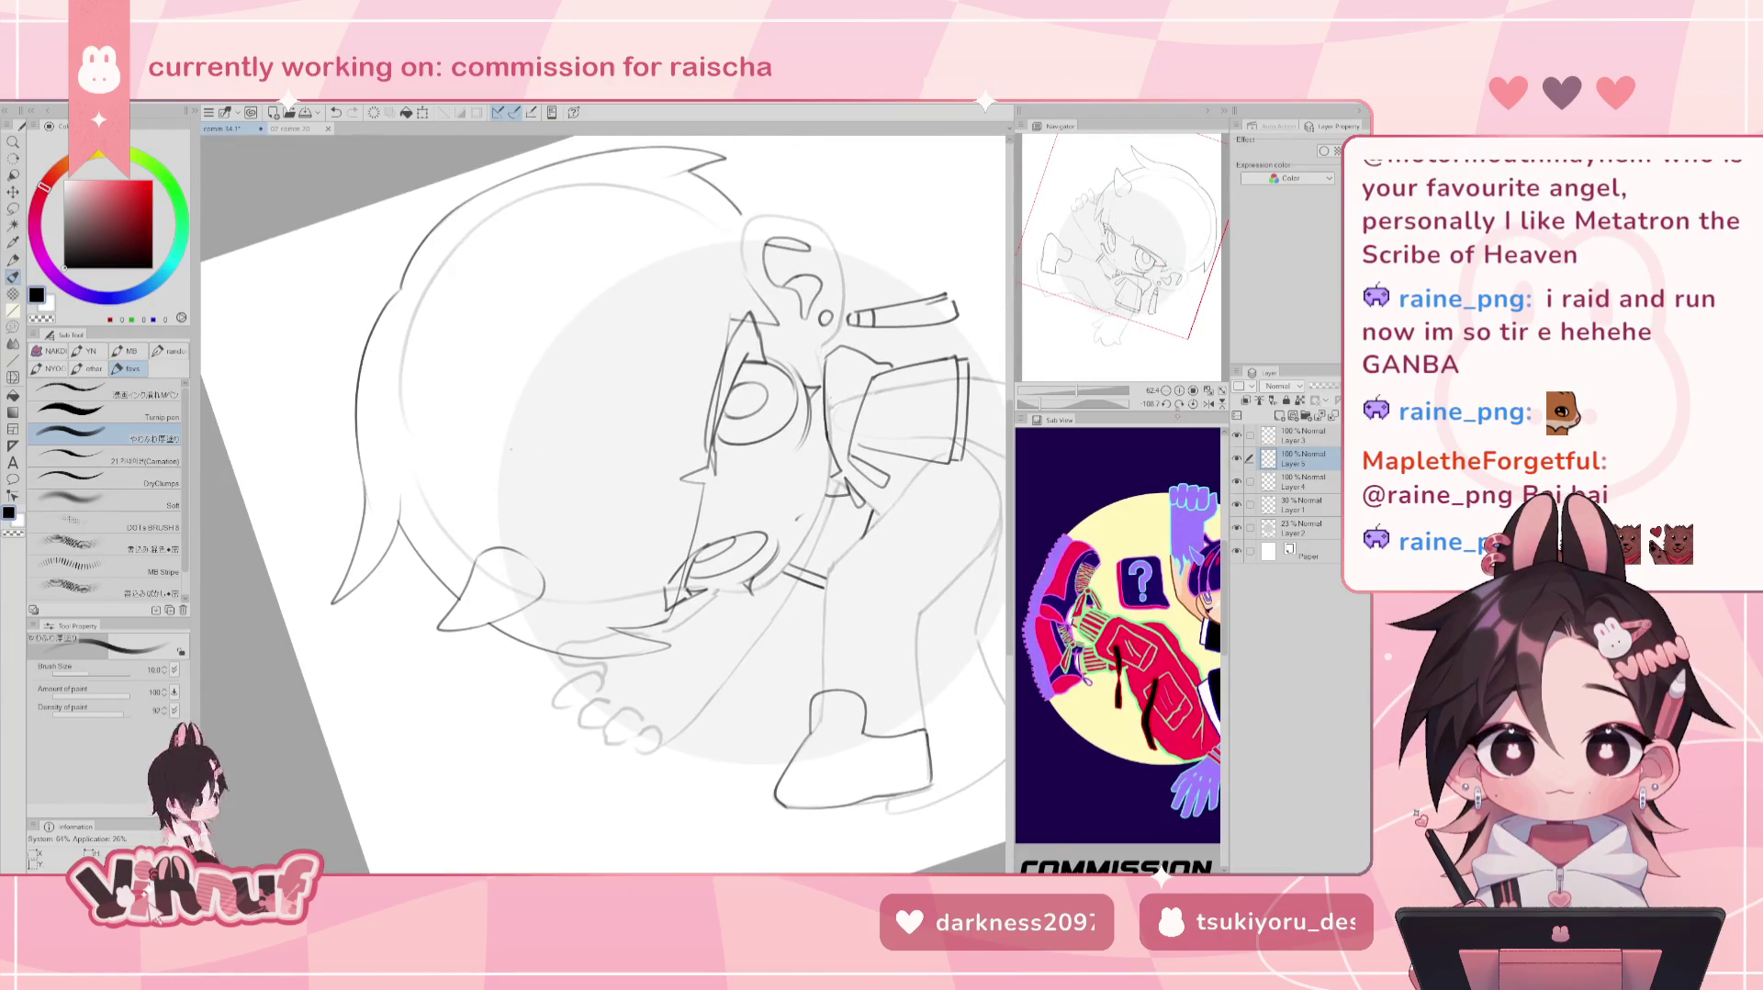
pyautogui.click(1193, 404)
pyautogui.moveTo(551, 459)
pyautogui.mouseDown()
pyautogui.moveTo(610, 460)
pyautogui.moveTo(670, 362)
pyautogui.mouseUp()
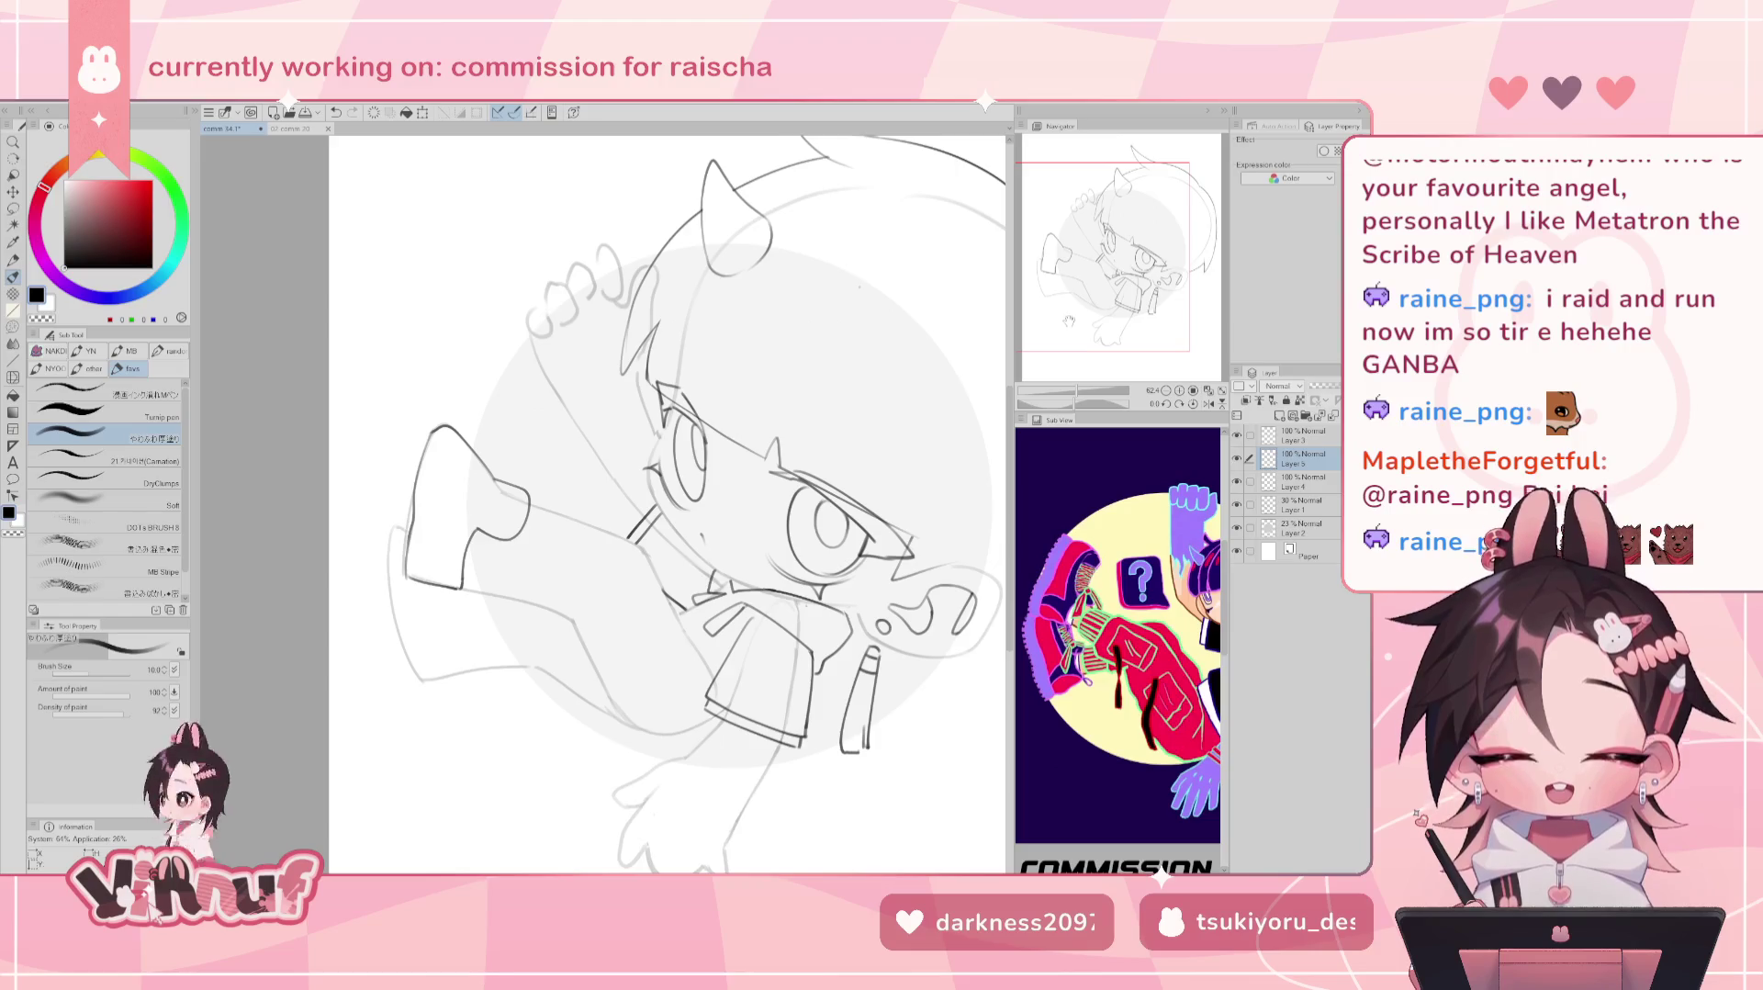
pyautogui.moveTo(1078, 393); pyautogui.dragTo(1048, 430)
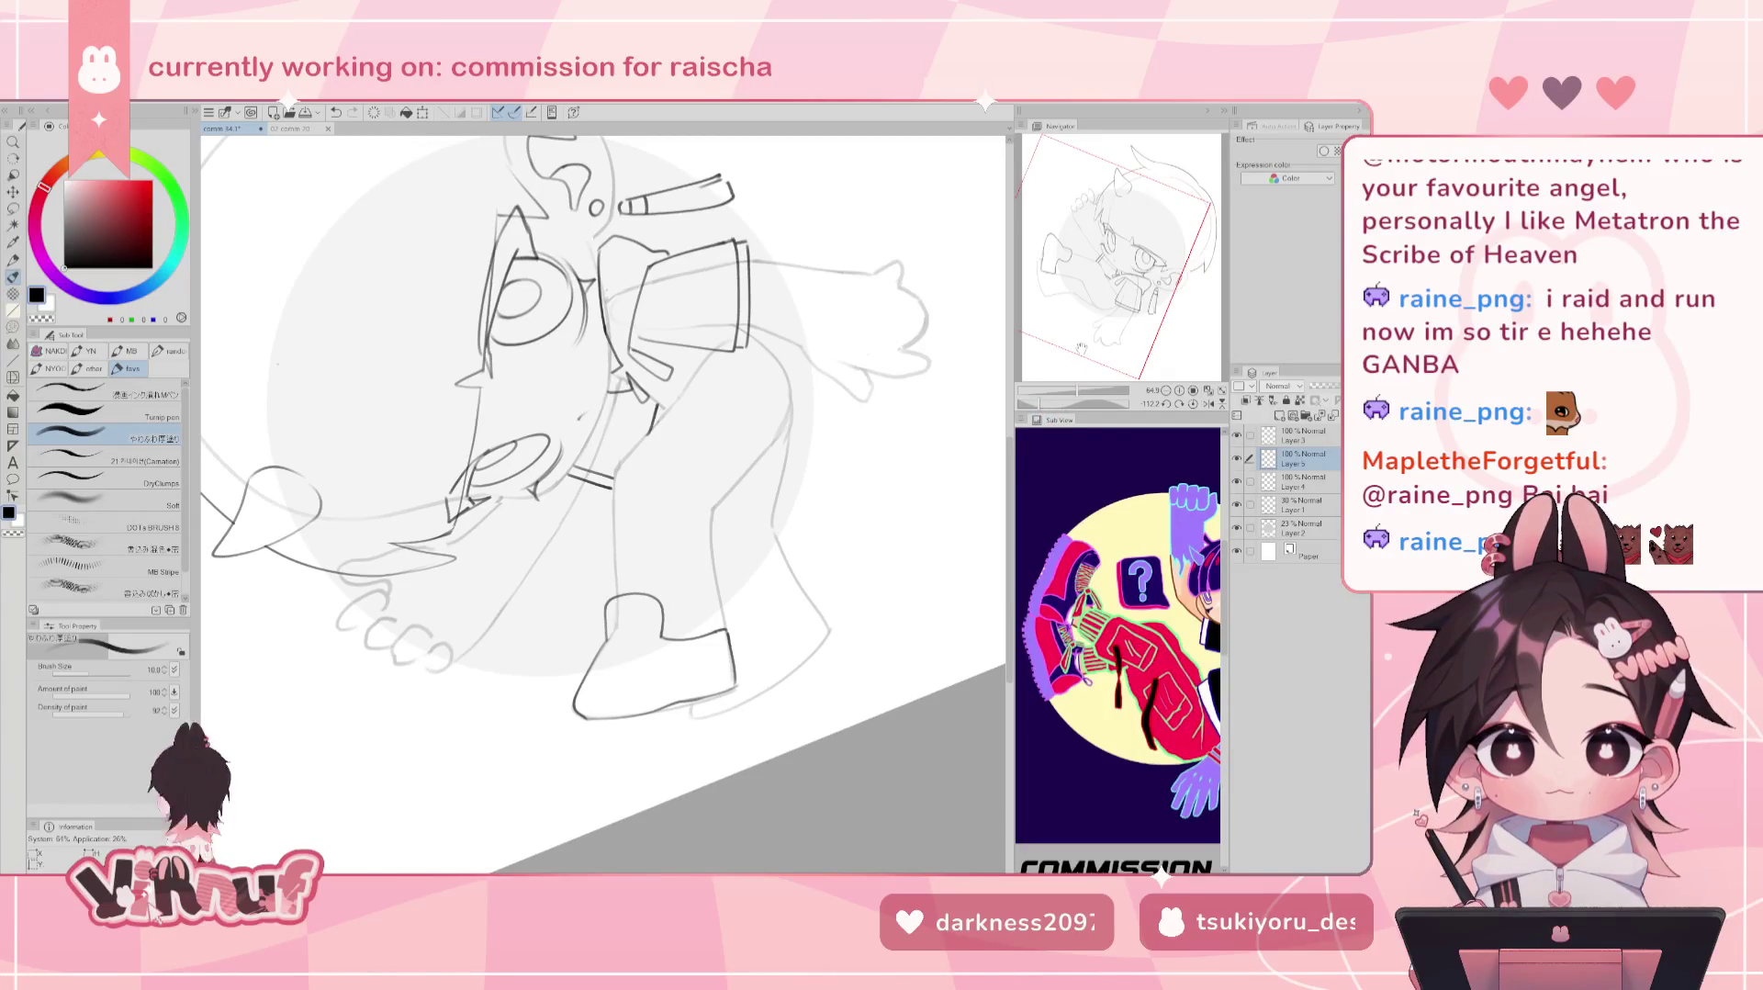
pyautogui.moveTo(1122, 301); pyautogui.dragTo(1099, 338)
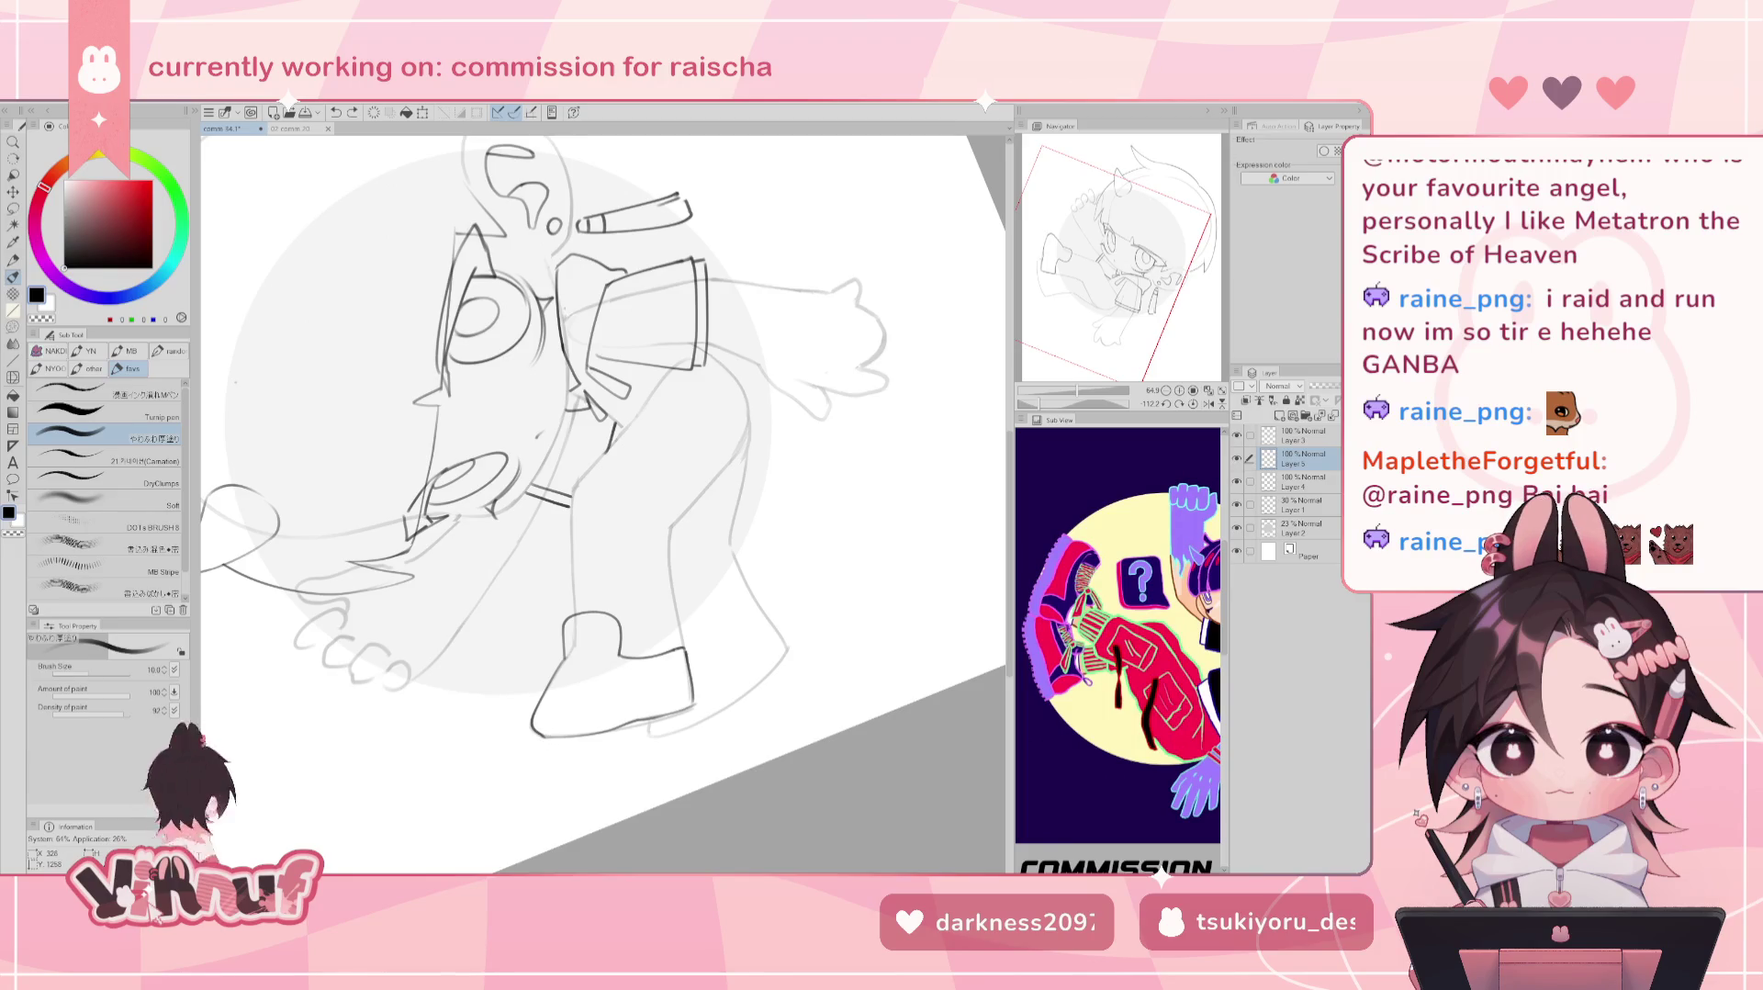
# Ink short lines at the shoe's left edge and lower-right edge, redrawing the first stroke.
pyautogui.moveTo(540, 733); pyautogui.dragTo(533, 758)
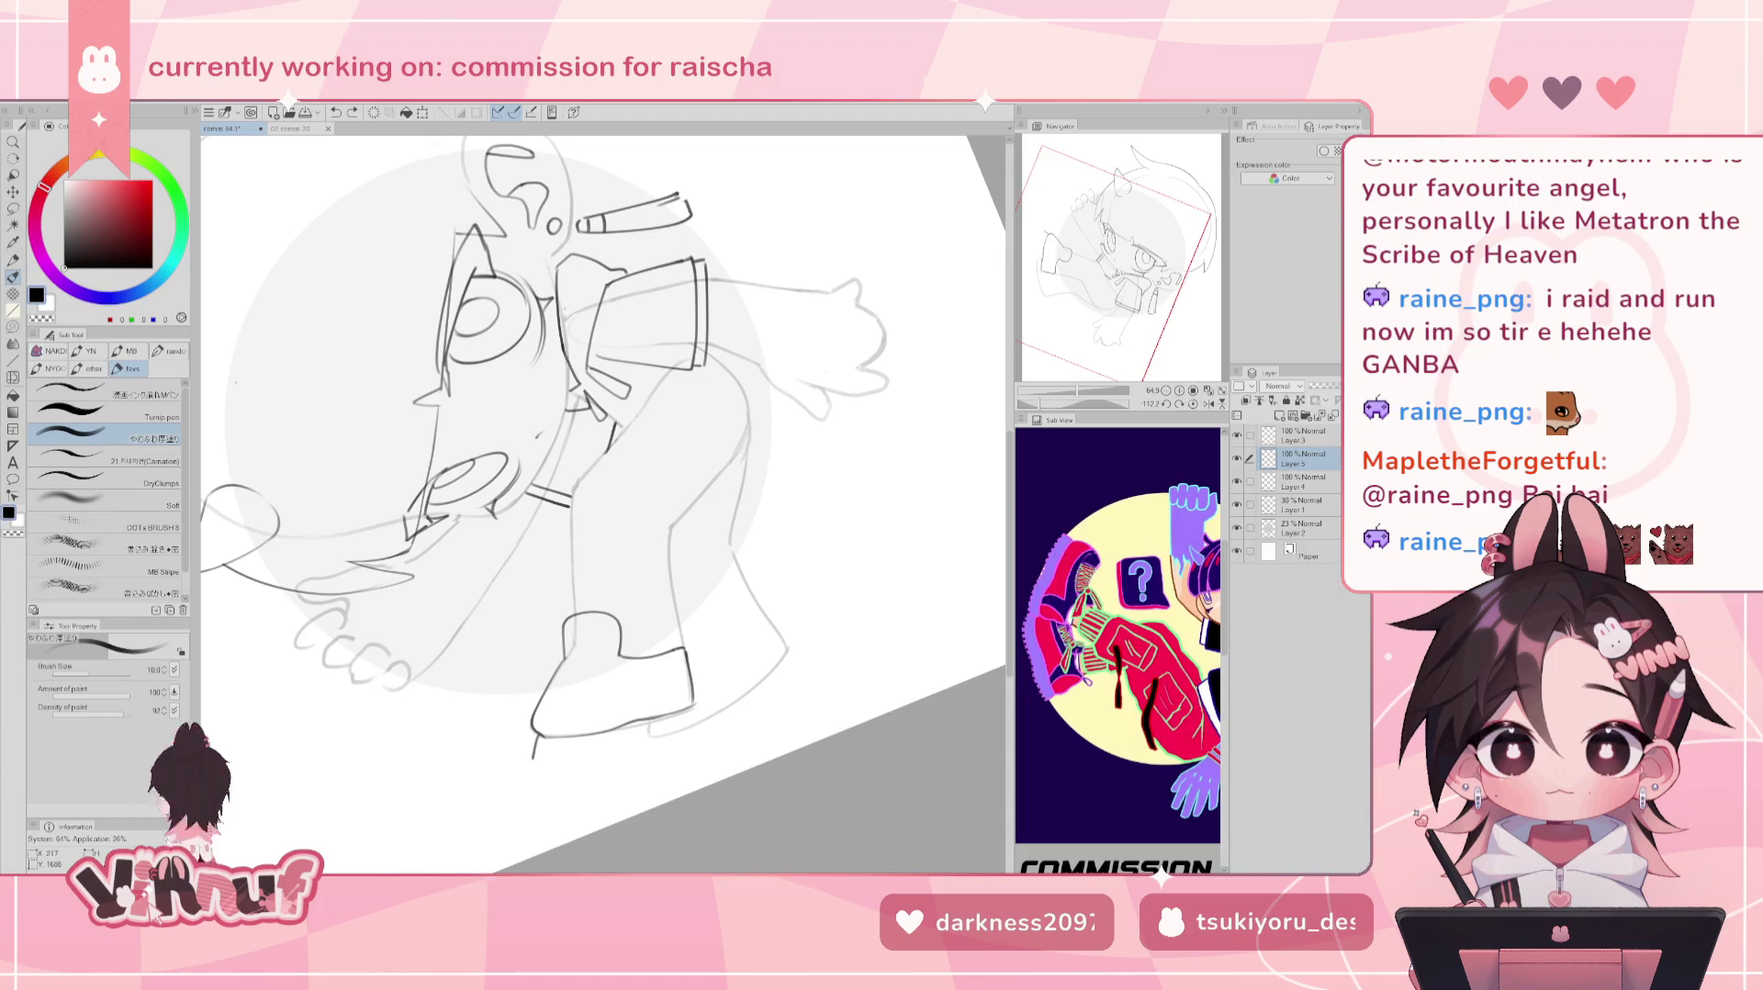
pyautogui.hotkey('ctrl', 'z')
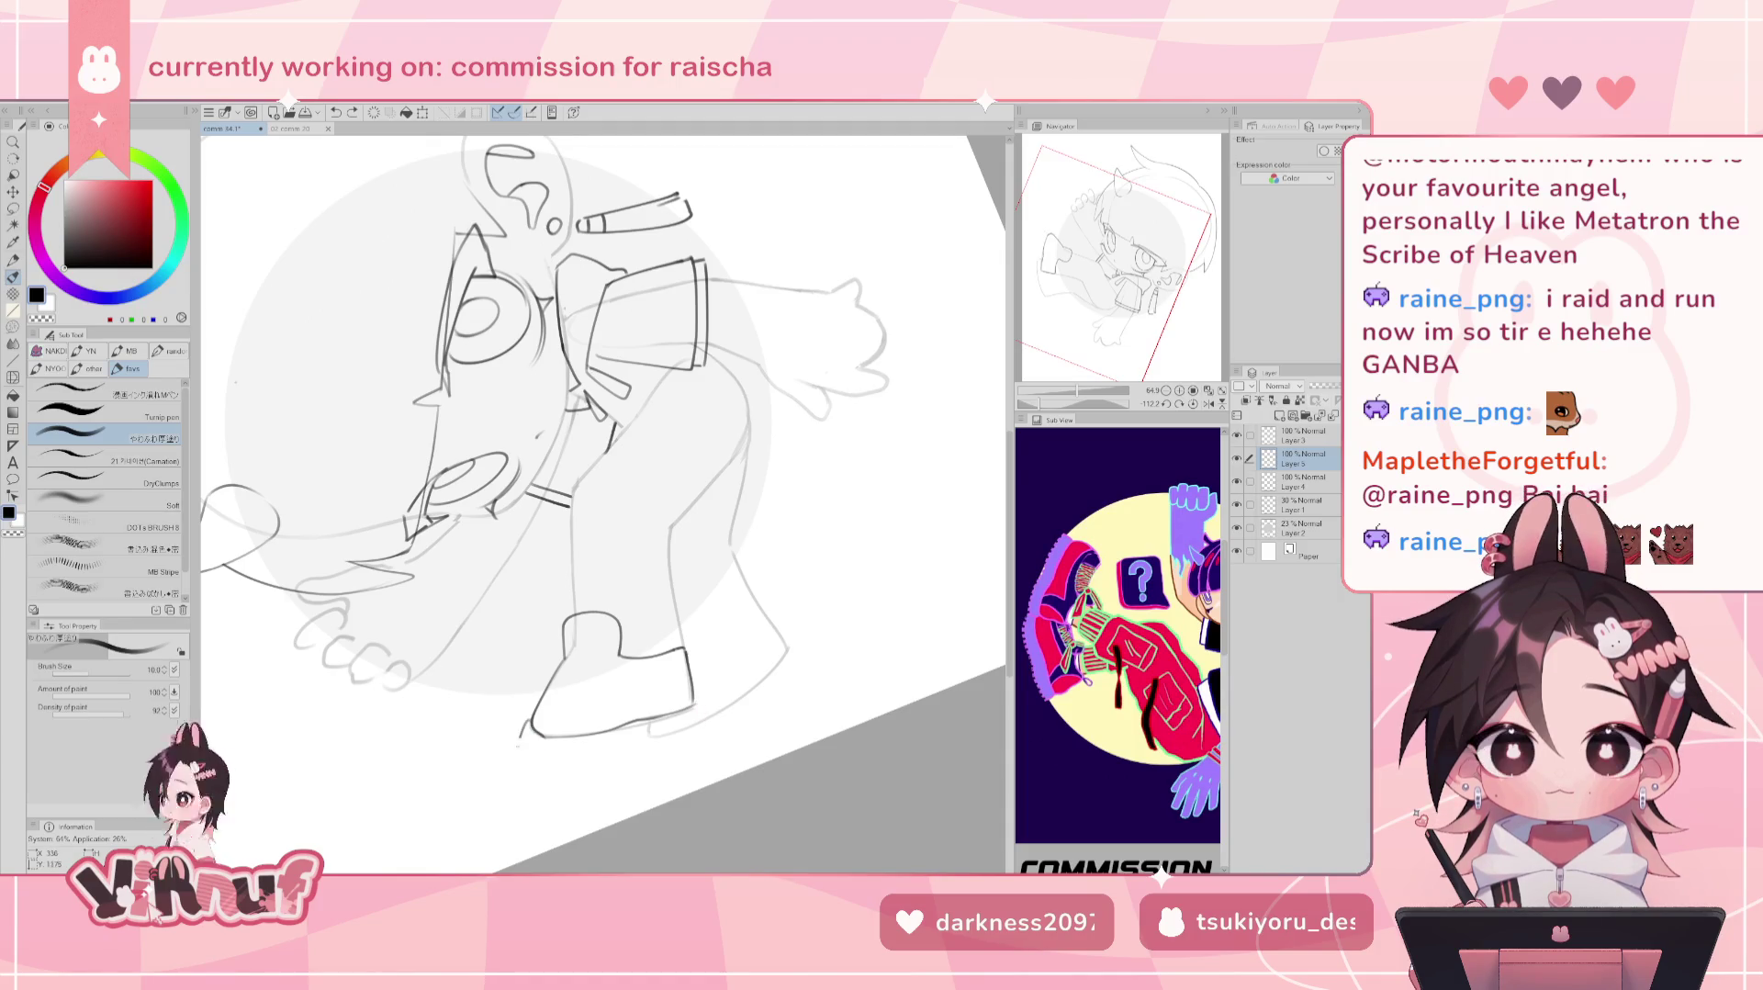
pyautogui.moveTo(526, 730); pyautogui.dragTo(520, 748)
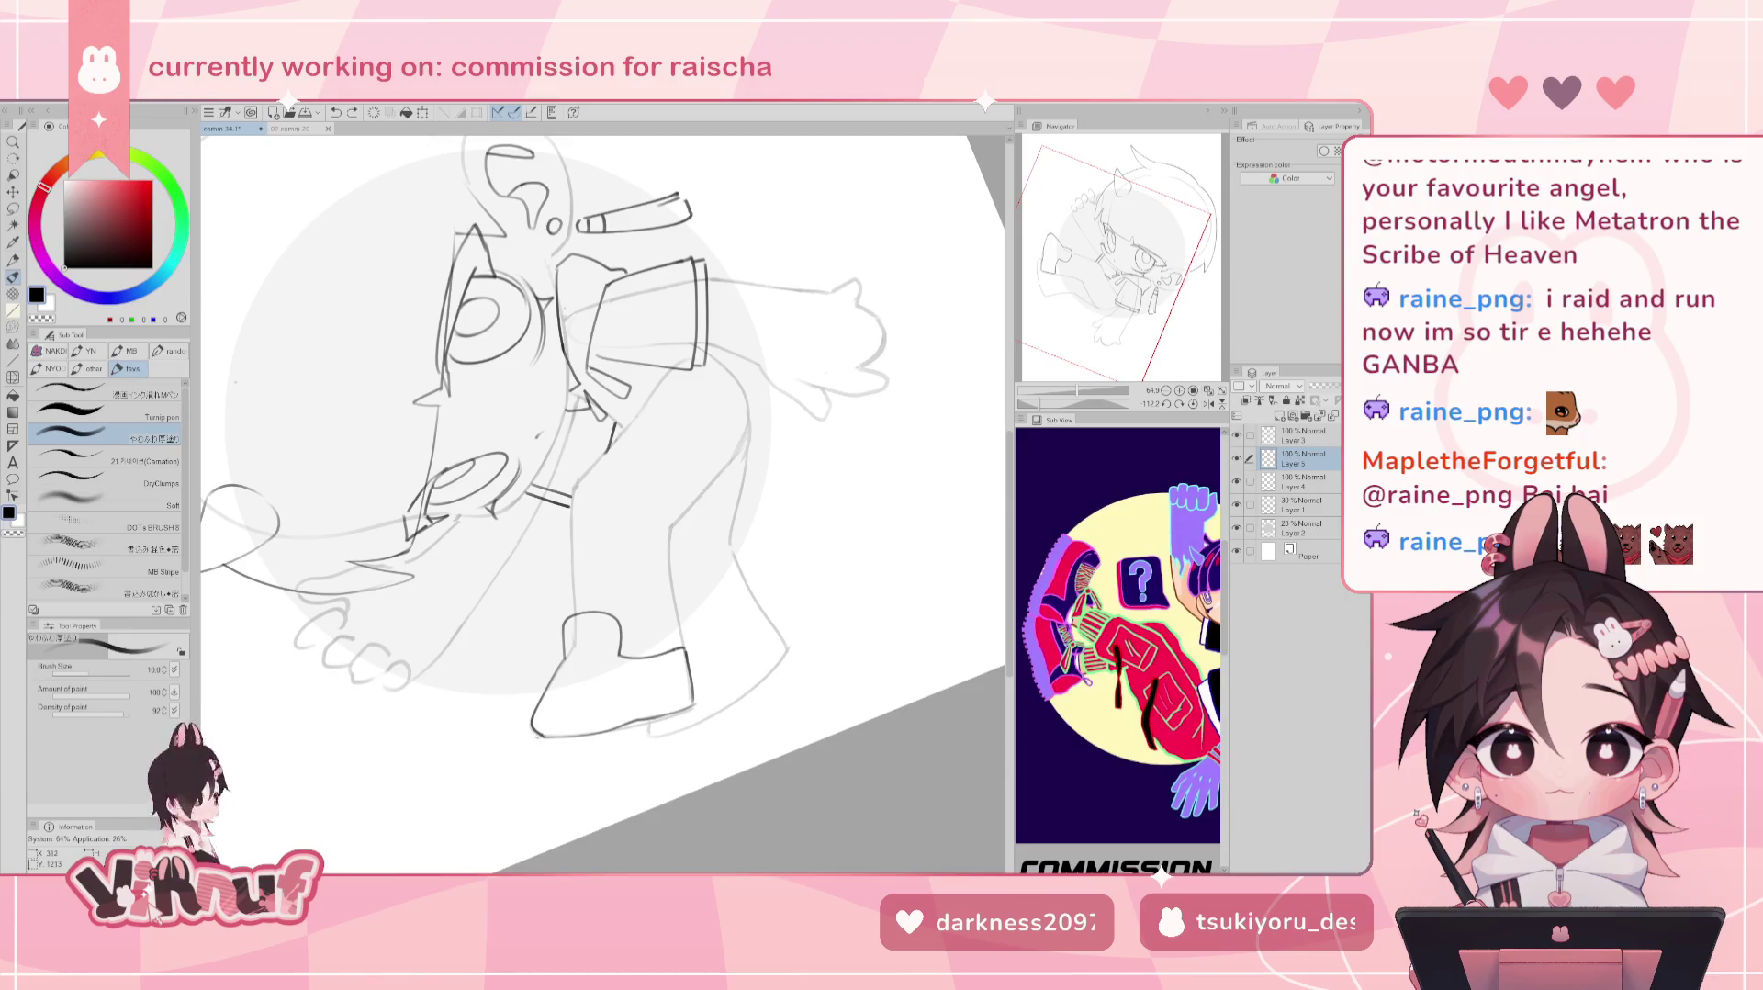
pyautogui.moveTo(693, 701); pyautogui.dragTo(705, 718)
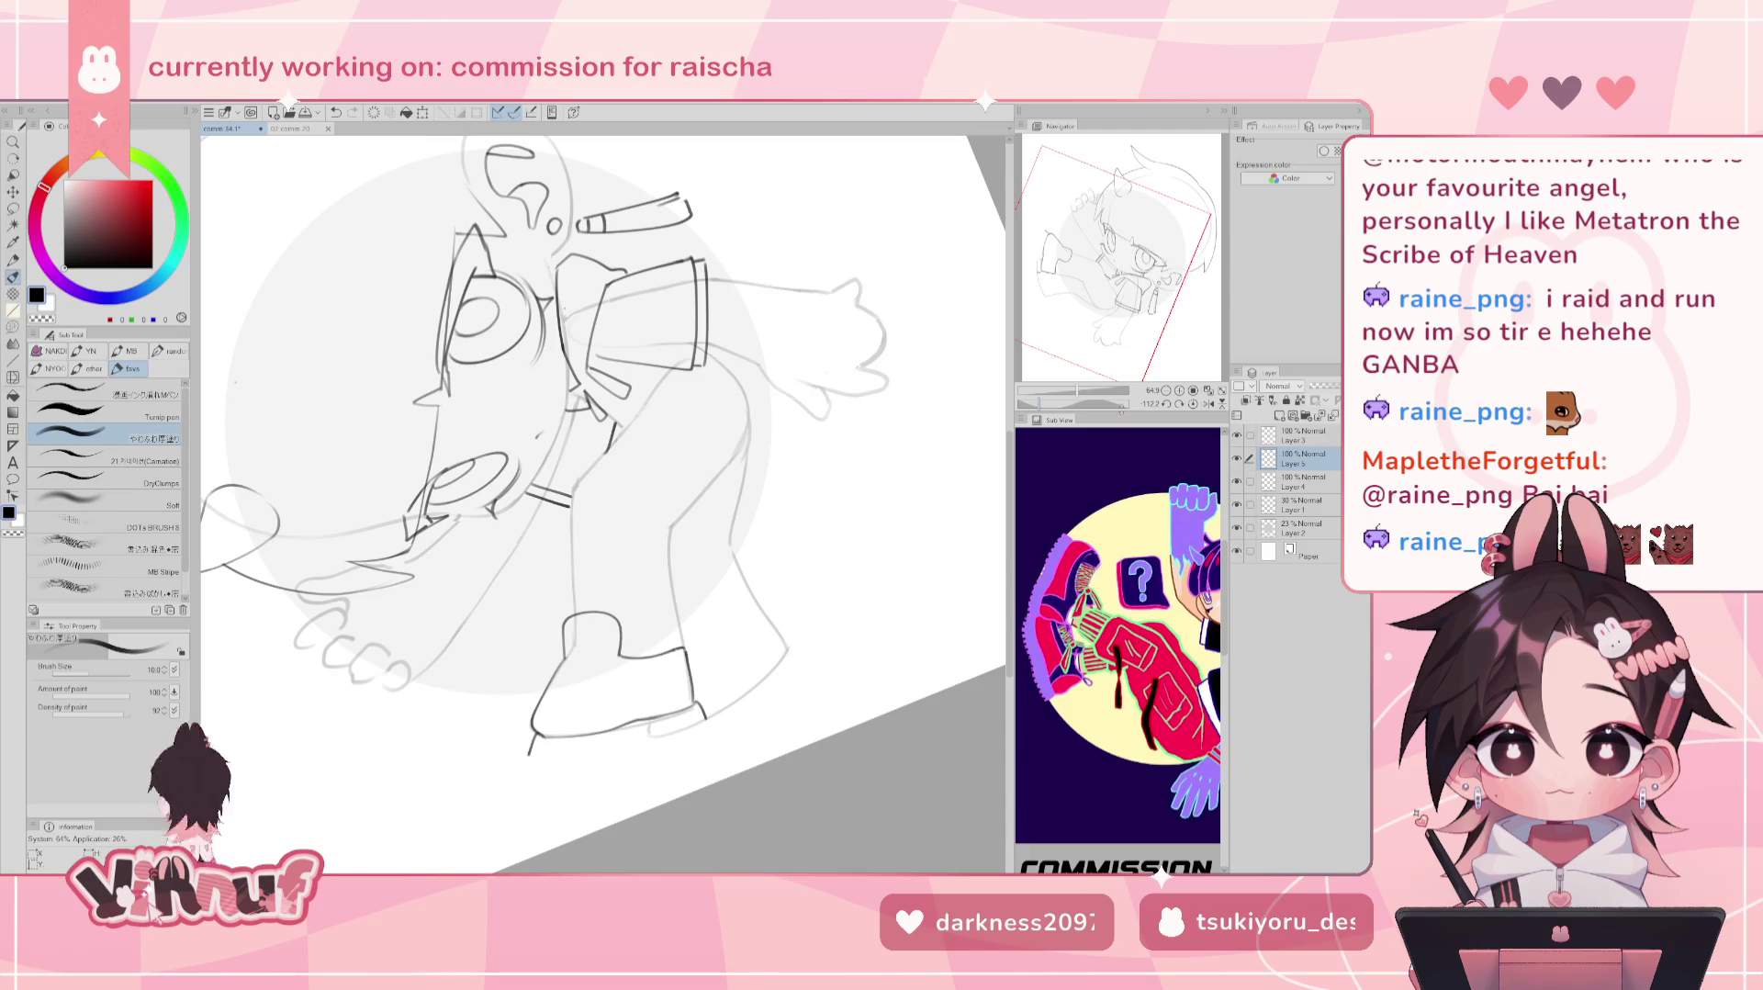
# Add a vertical line at the sole's left end, then return the canvas upright.
pyautogui.click(1193, 404)
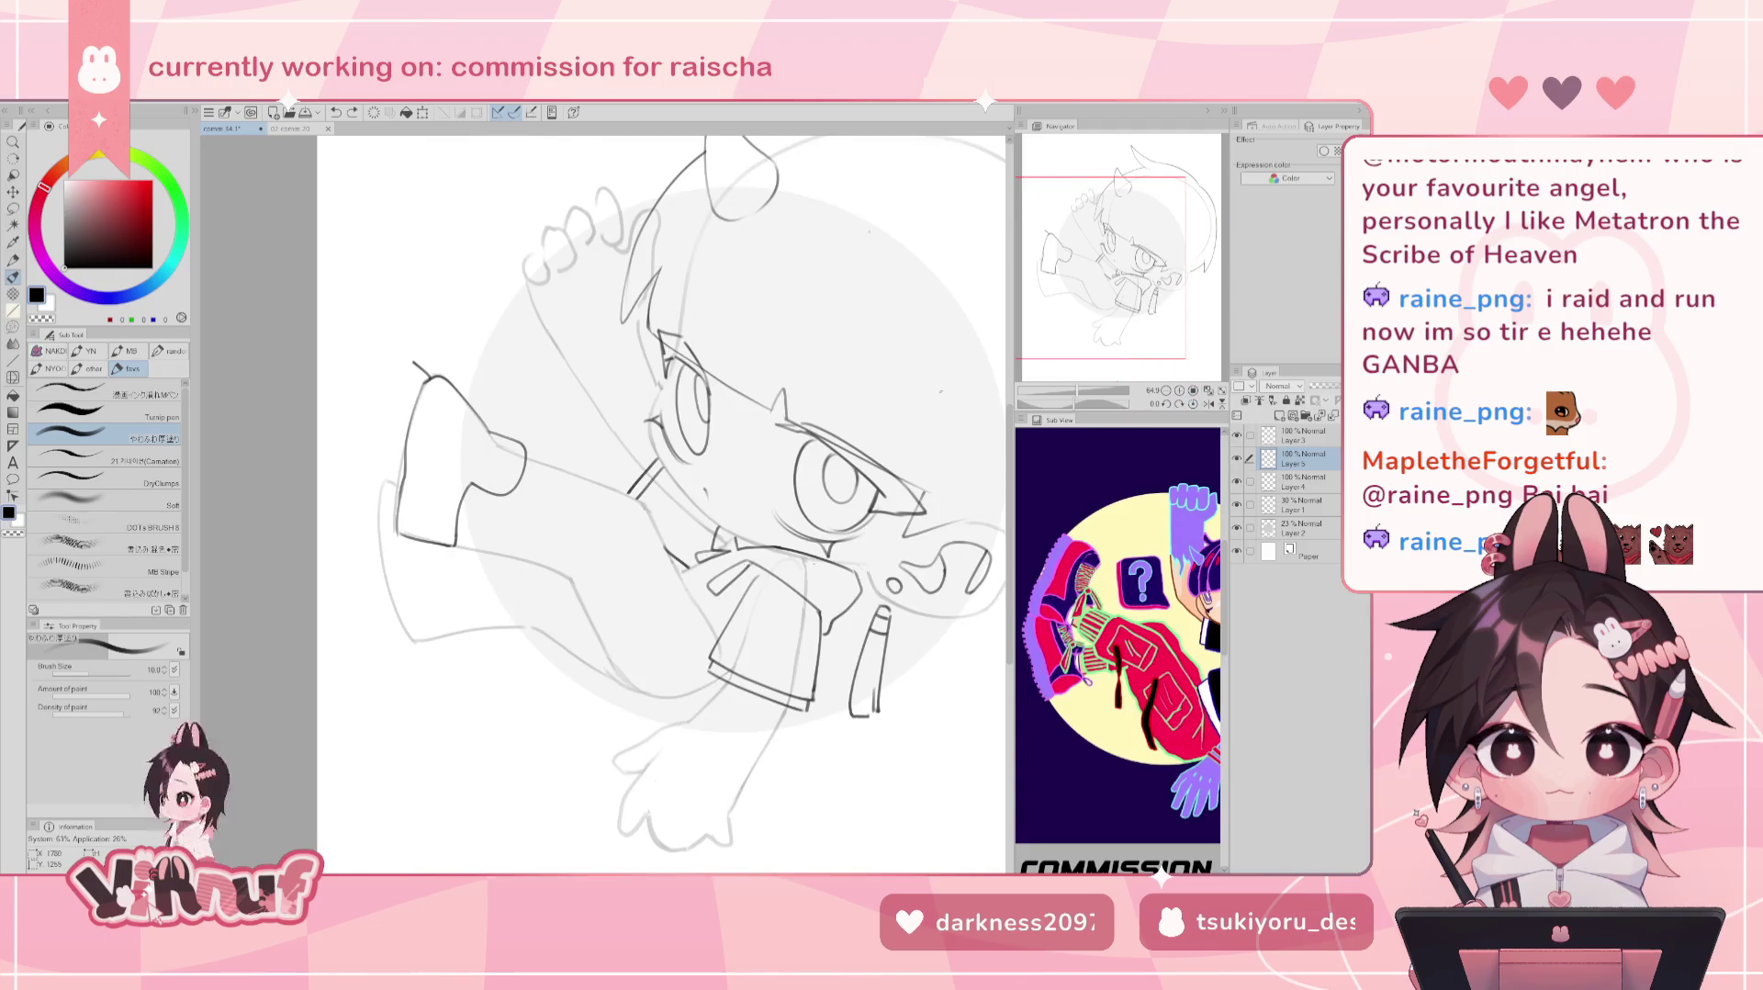
pyautogui.moveTo(1076, 404); pyautogui.dragTo(1036, 407)
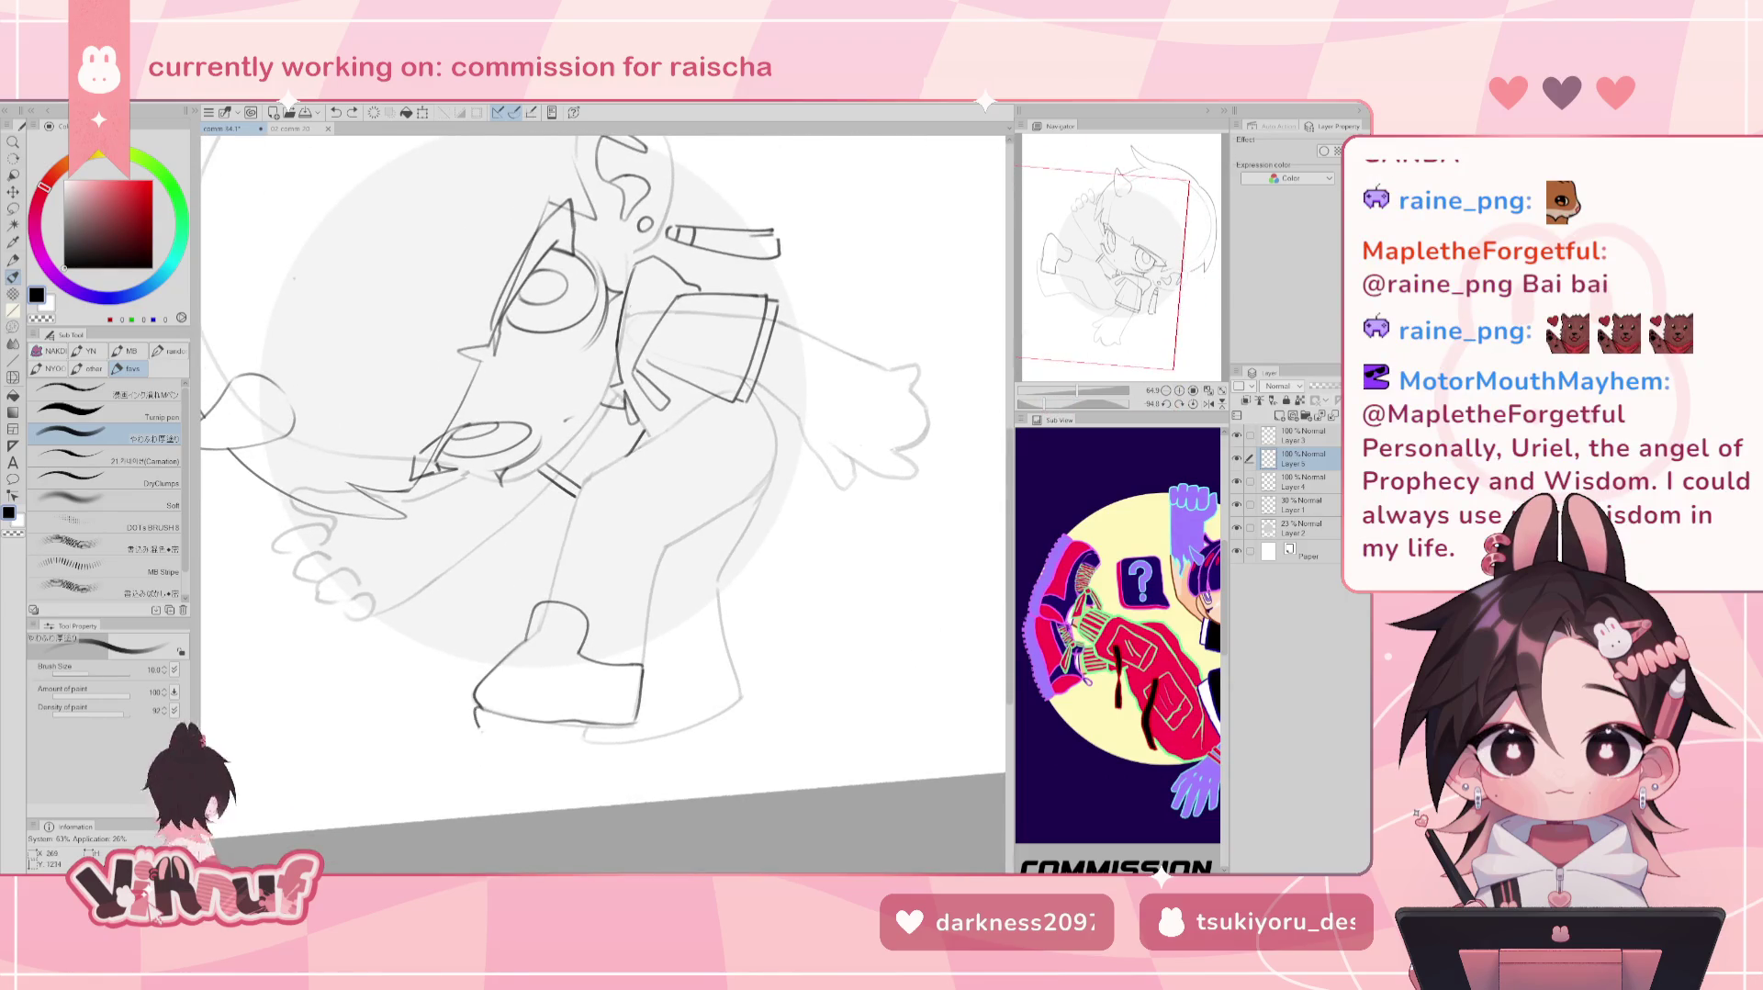
pyautogui.moveTo(476, 709); pyautogui.dragTo(480, 732)
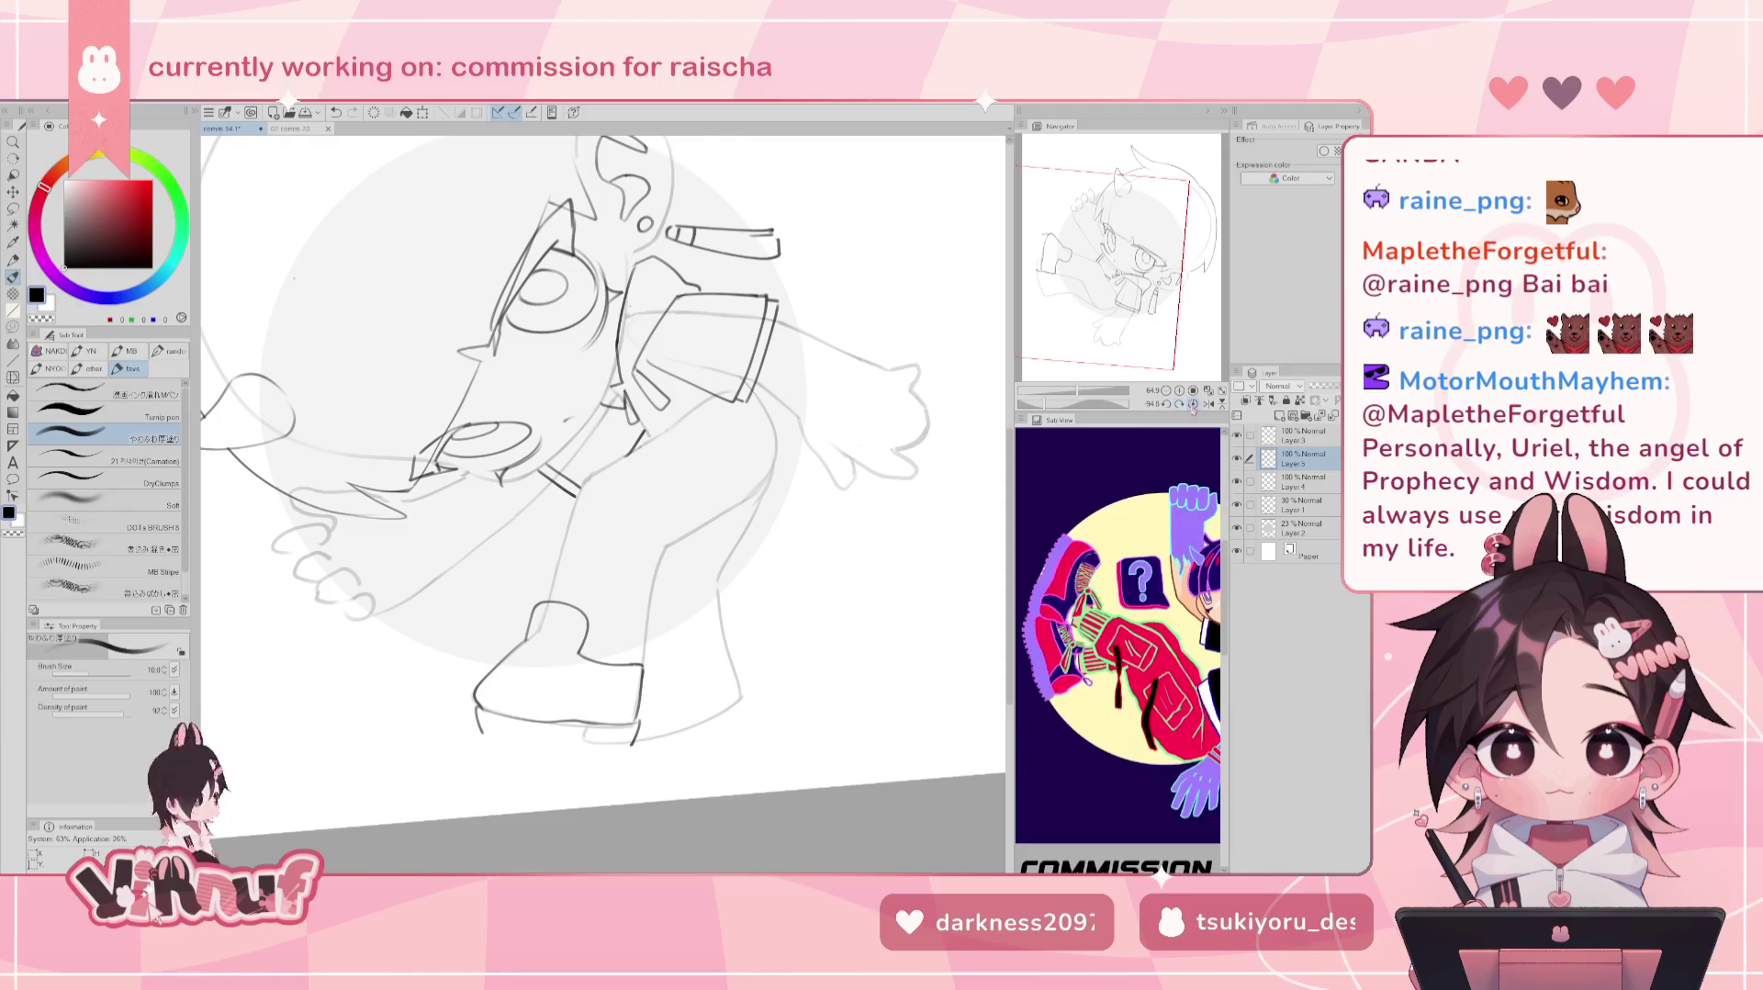
pyautogui.click(1193, 404)
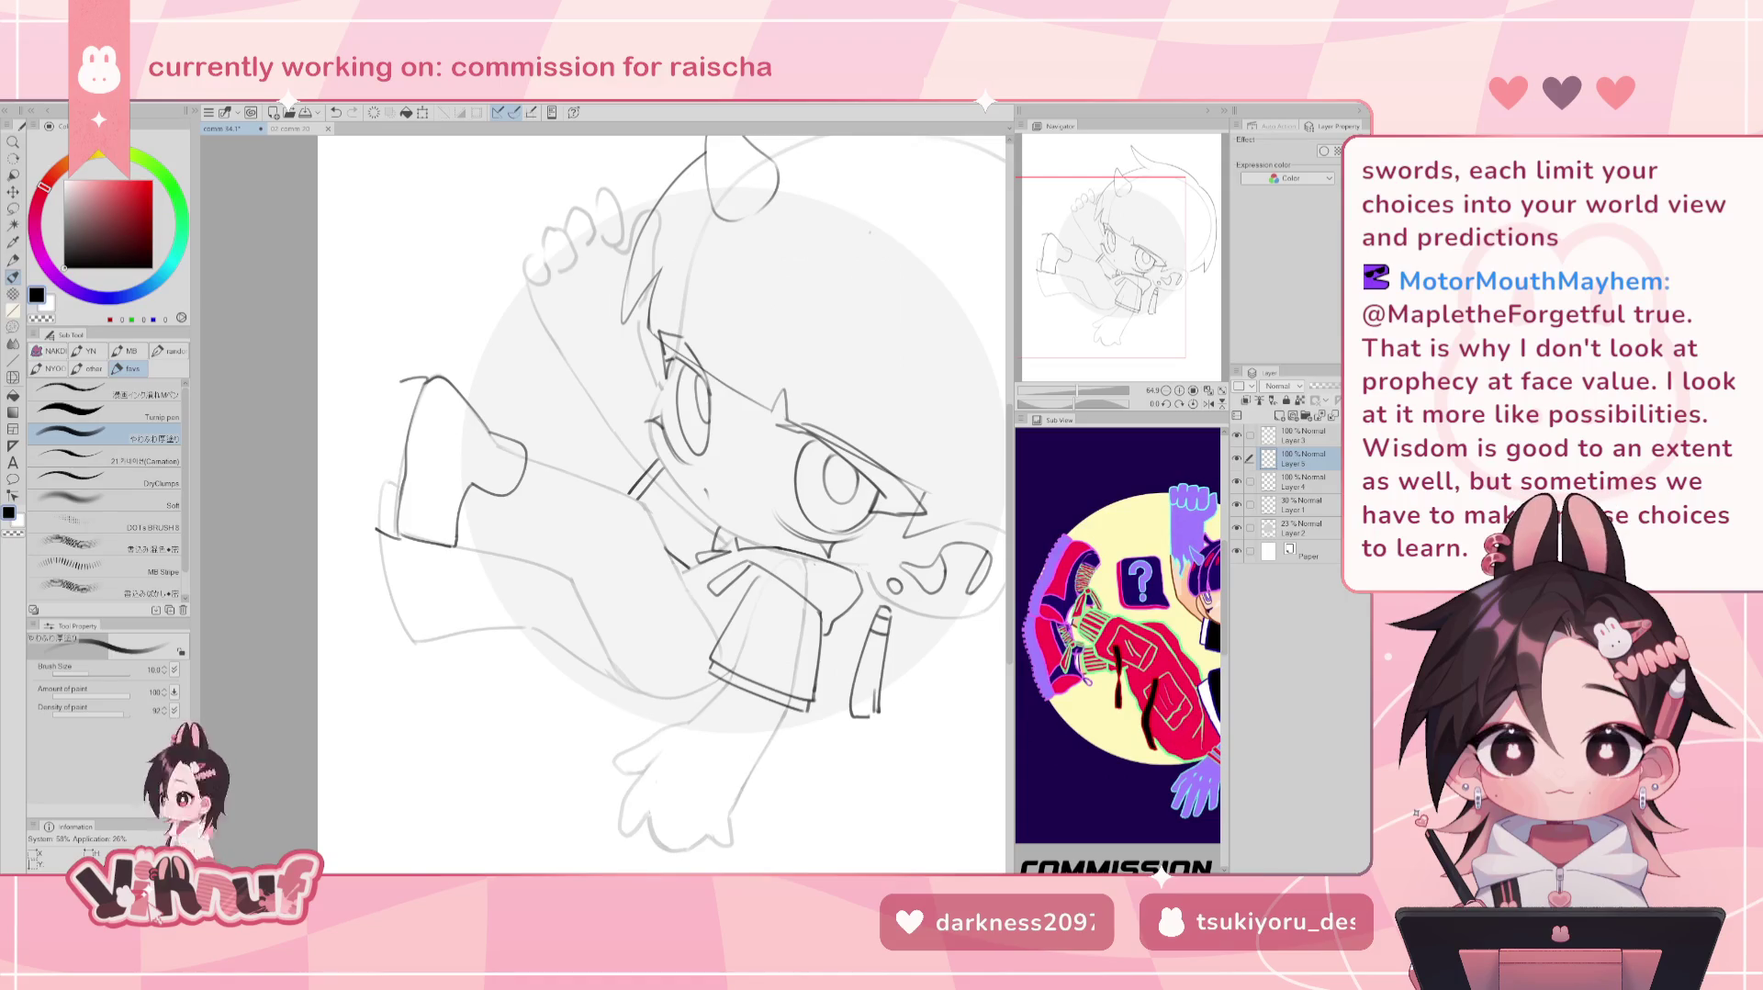
# Rework the shoe sole with short strokes at its left and right sides.
pyautogui.moveTo(642, 459); pyautogui.dragTo(551, 597)
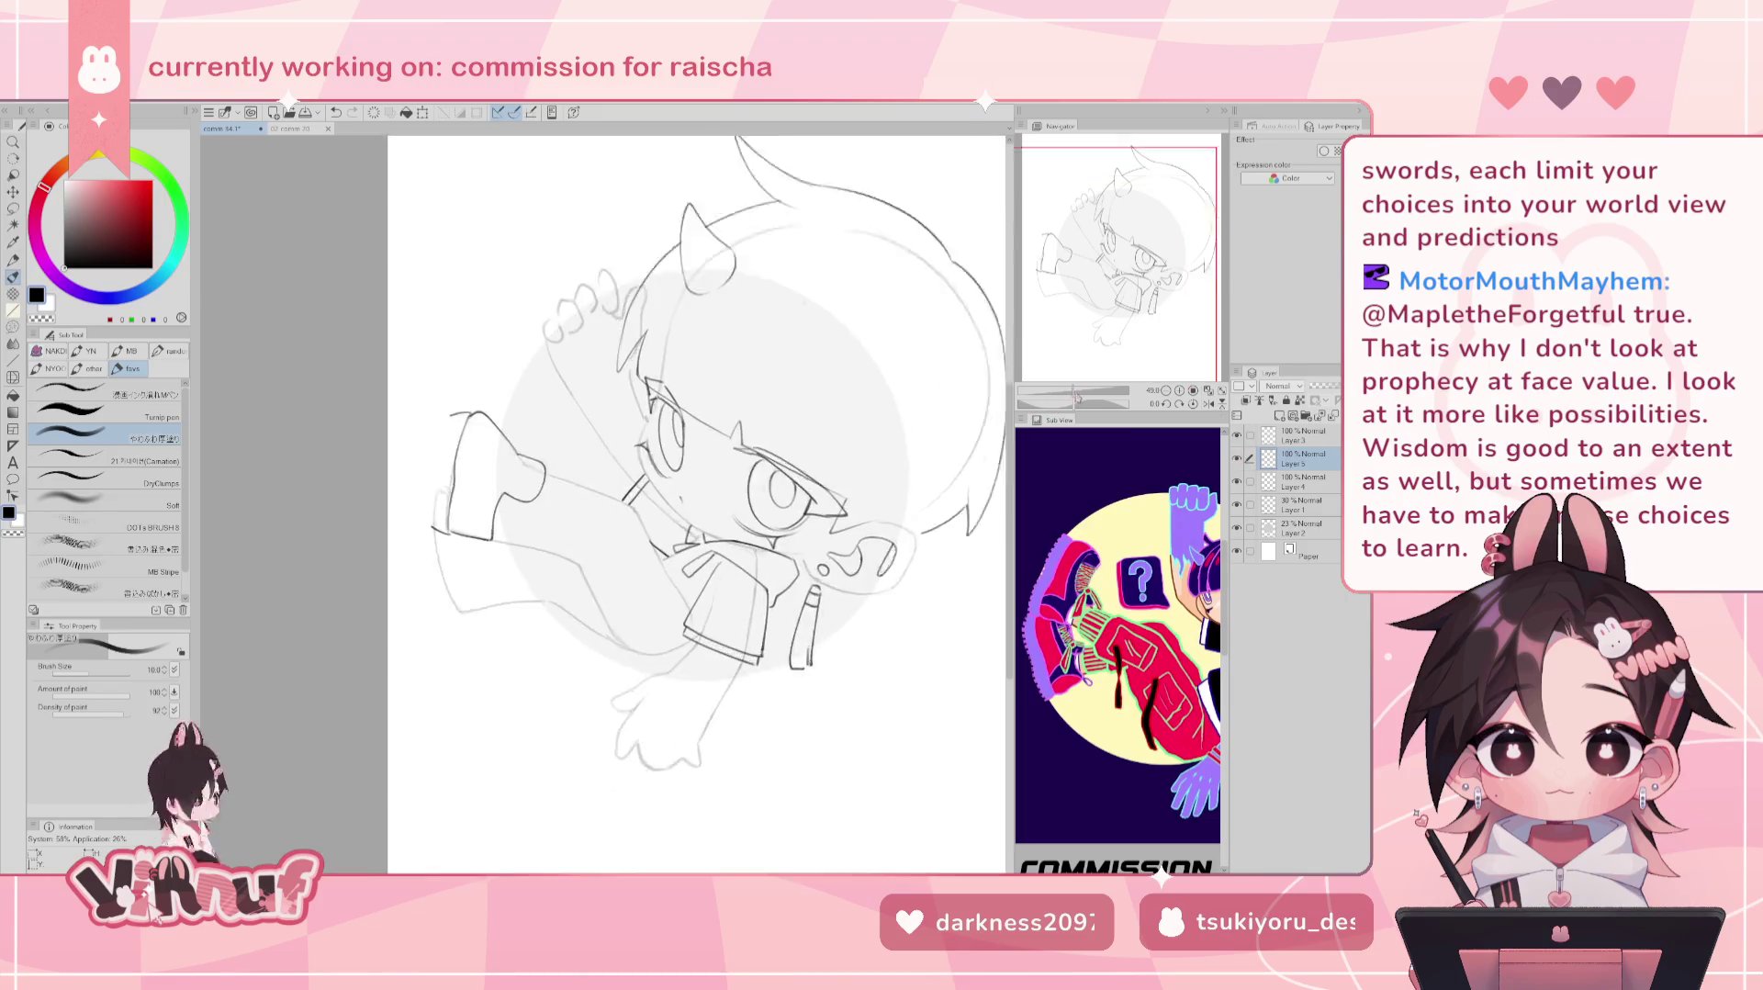
pyautogui.moveTo(597, 459); pyautogui.dragTo(570, 514)
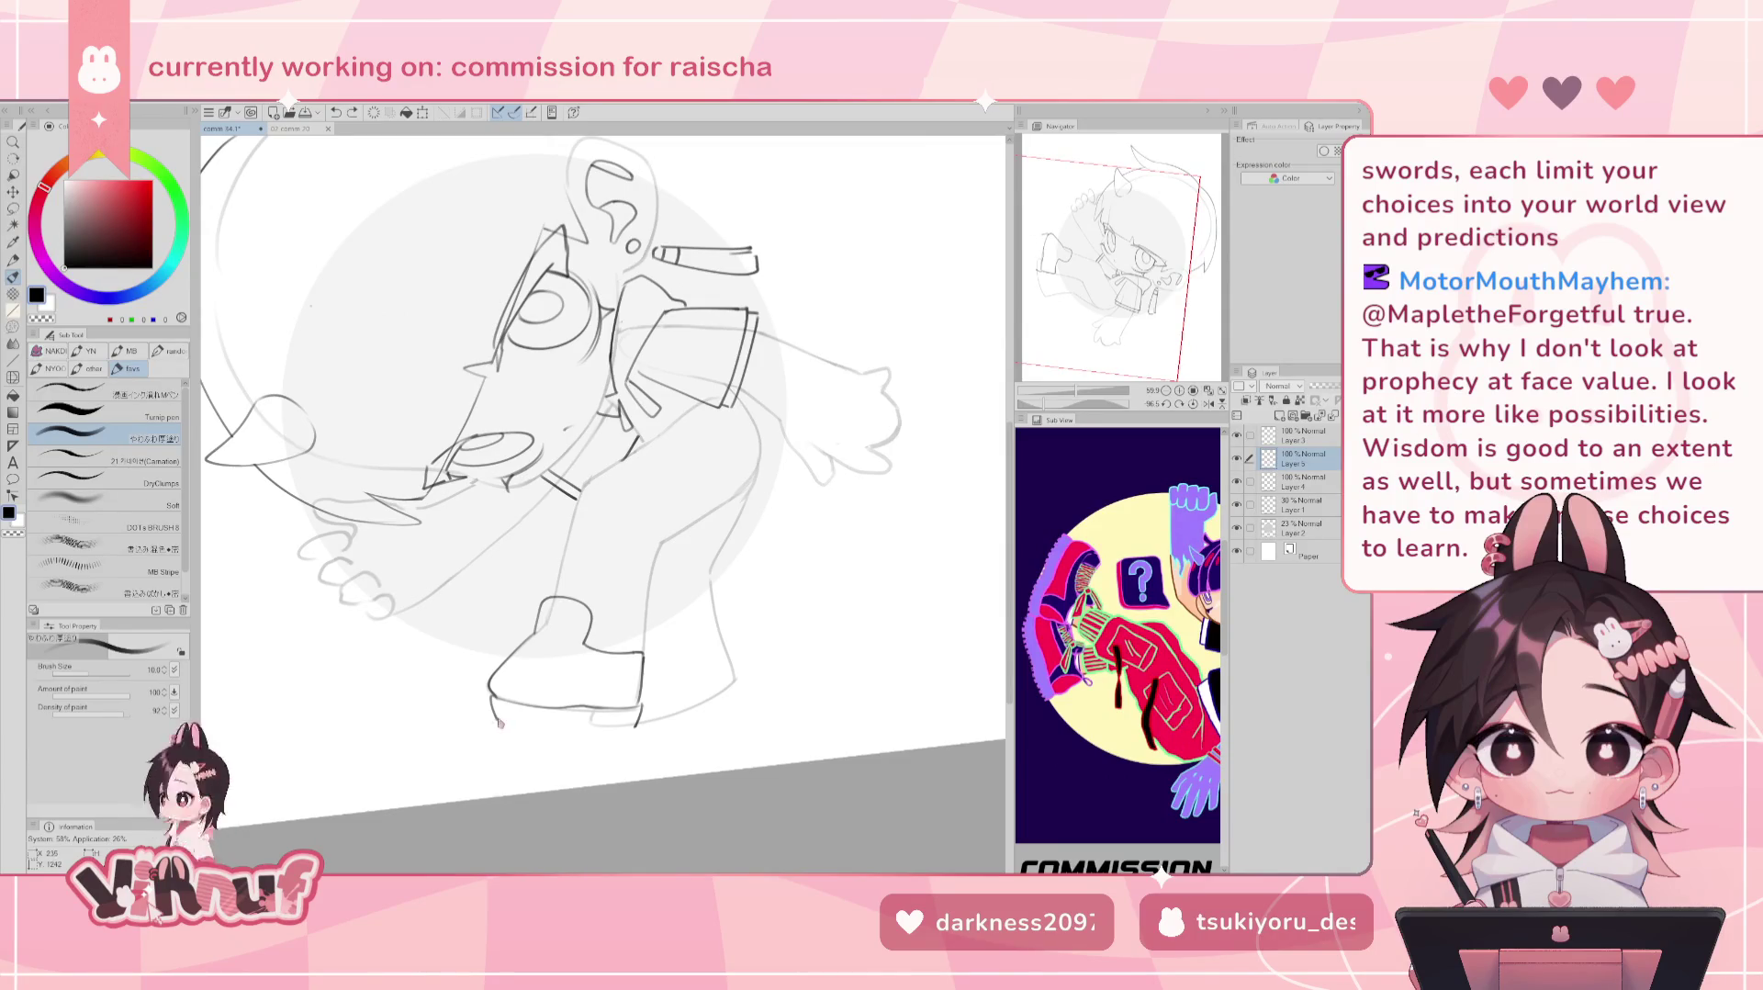
pyautogui.moveTo(501, 724); pyautogui.dragTo(588, 733)
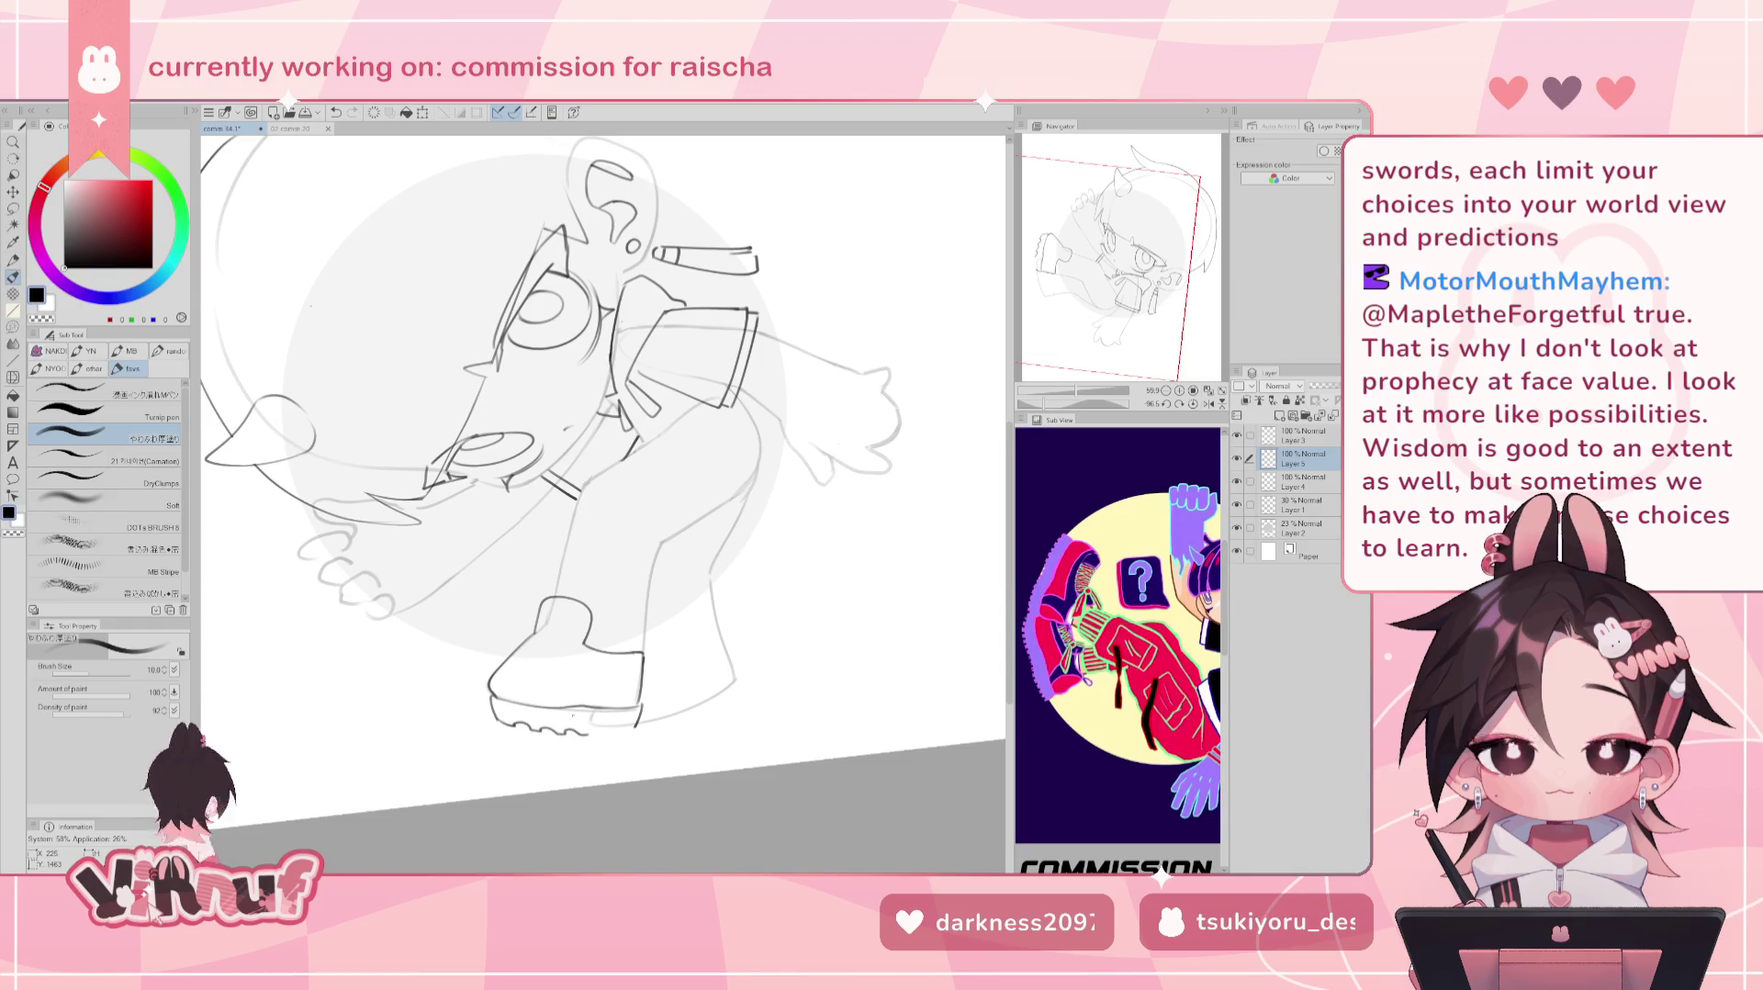
pyautogui.hotkey('ctrl', 'z')
pyautogui.moveTo(500, 725); pyautogui.dragTo(549, 729)
pyautogui.hotkey('ctrl', 'z')
pyautogui.hotkey('ctrl', 'z')
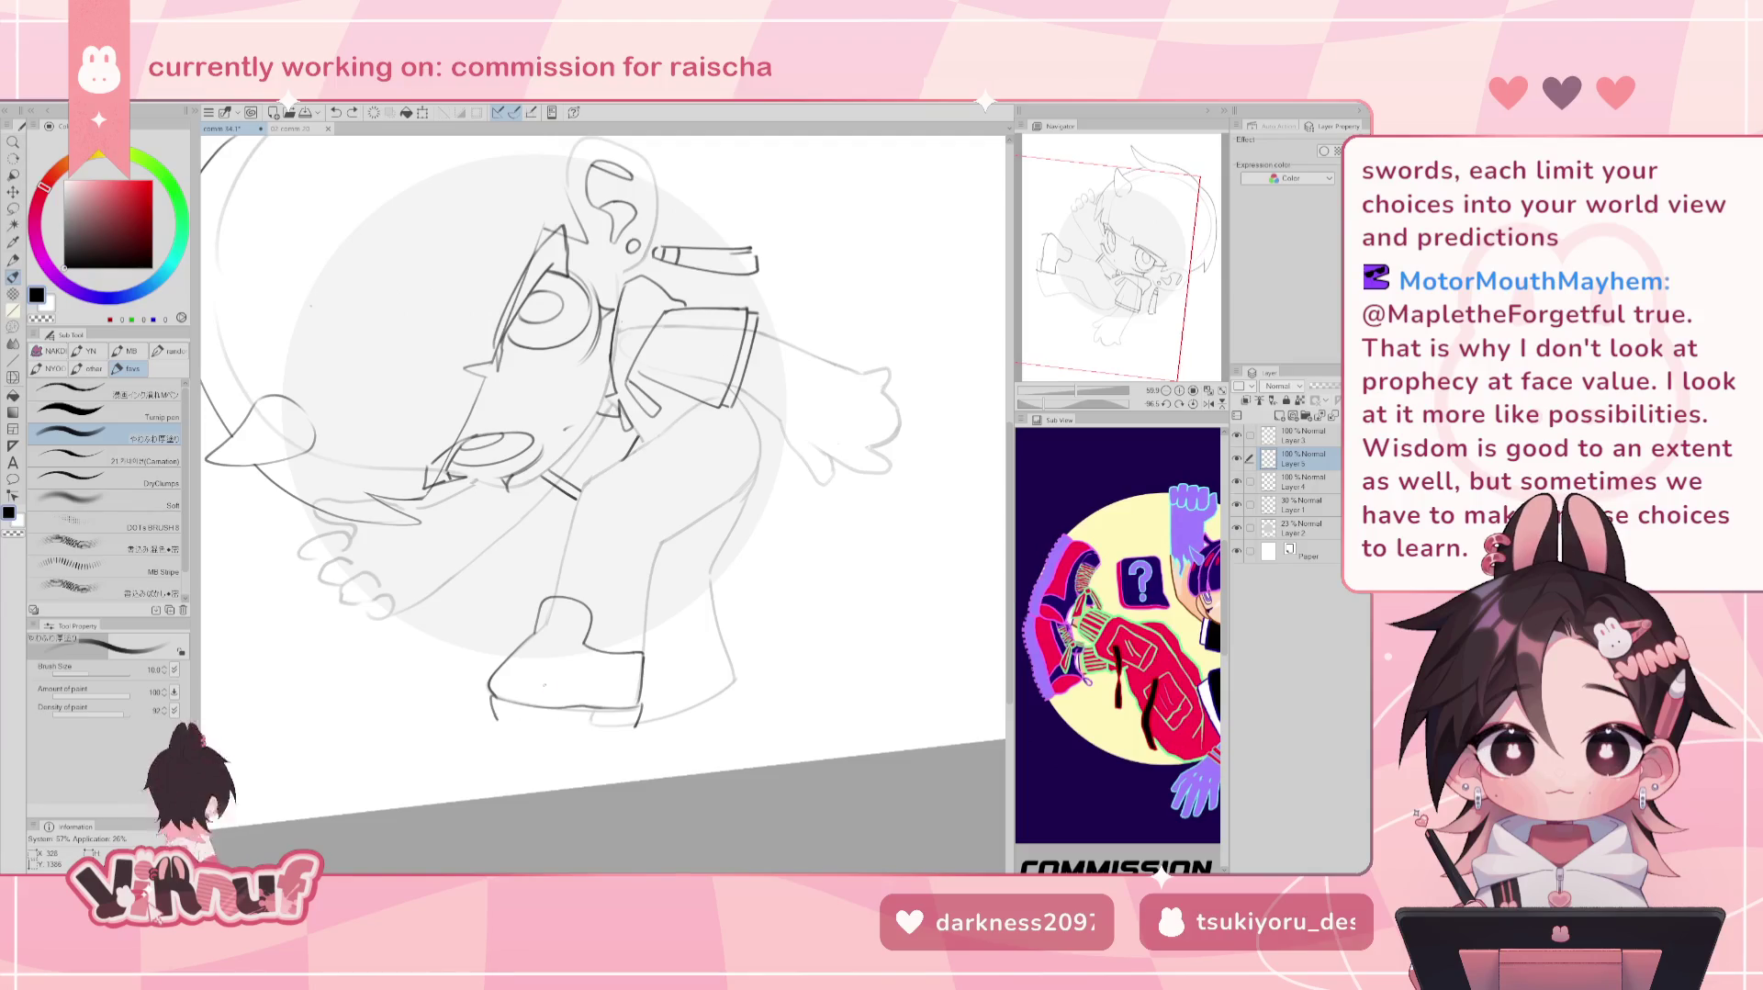
pyautogui.hotkey('ctrl', 'z')
pyautogui.hotkey('ctrl', 'z')
pyautogui.moveTo(494, 699); pyautogui.dragTo(484, 715)
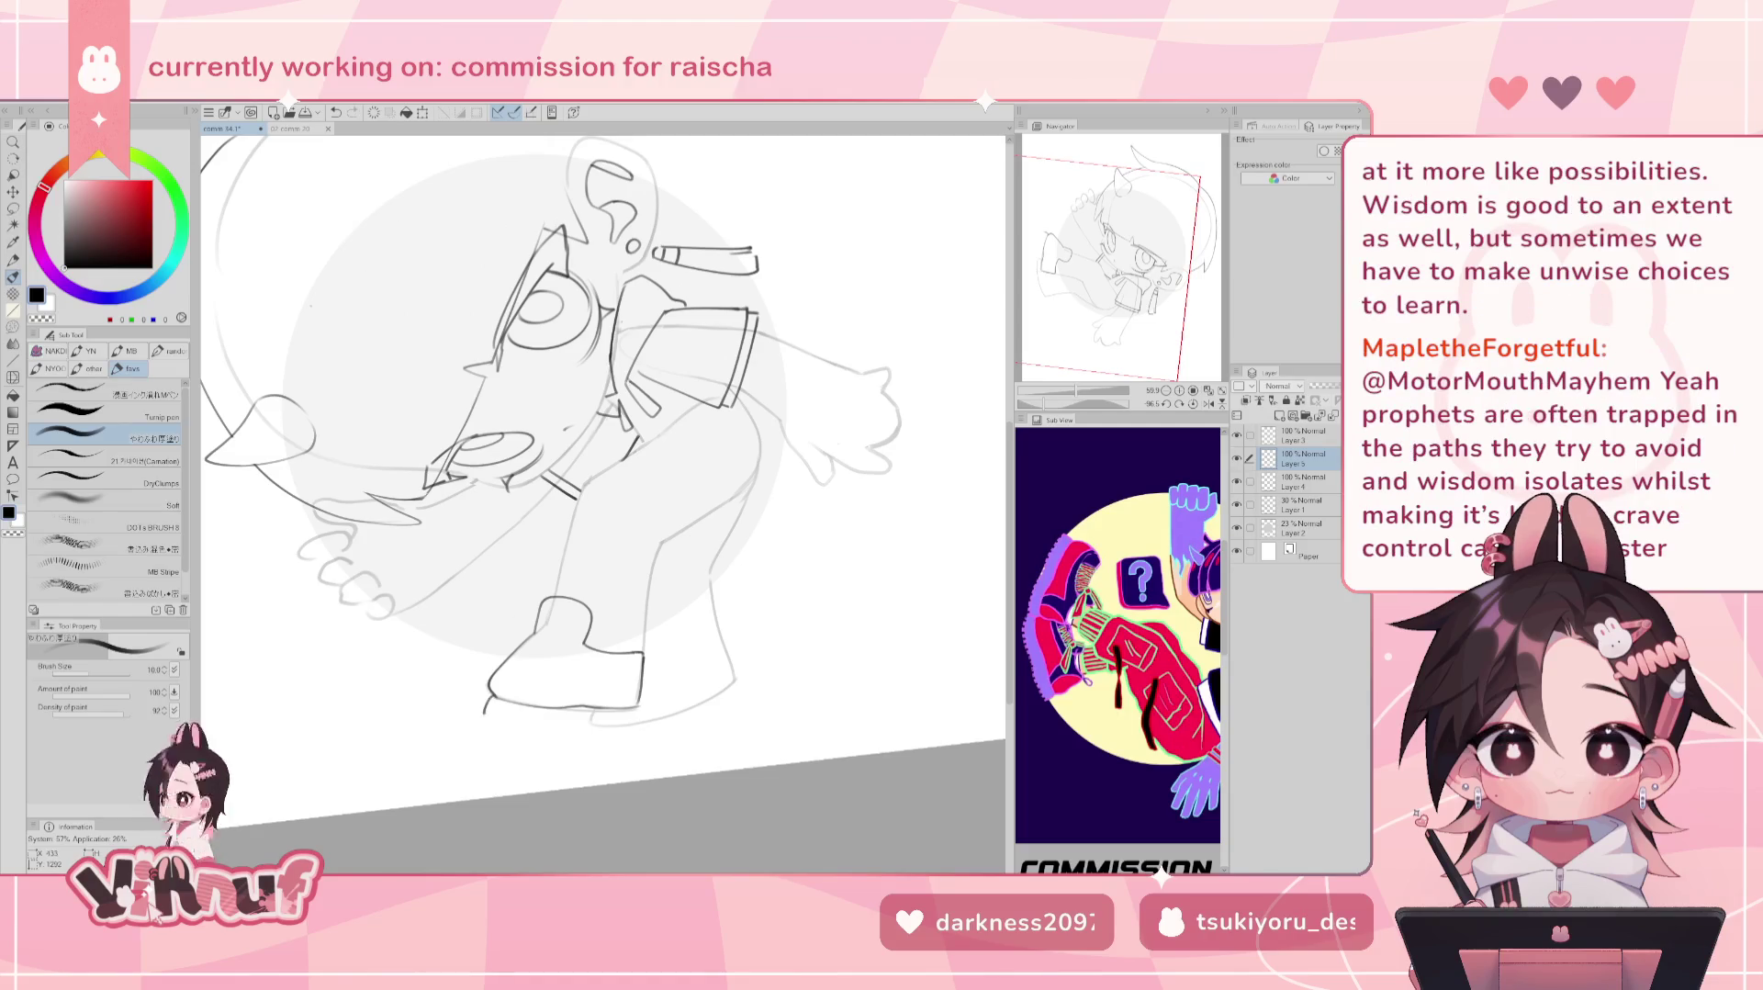
pyautogui.moveTo(643, 702); pyautogui.dragTo(643, 723)
pyautogui.moveTo(496, 713)
pyautogui.mouseDown()
pyautogui.moveTo(483, 728)
pyautogui.moveTo(582, 730)
pyautogui.mouseUp()
pyautogui.hotkey('ctrl', 'z')
pyautogui.hotkey('ctrl', 'z')
pyautogui.hotkey('ctrl', 'z')
pyautogui.hotkey('ctrl', 'z')
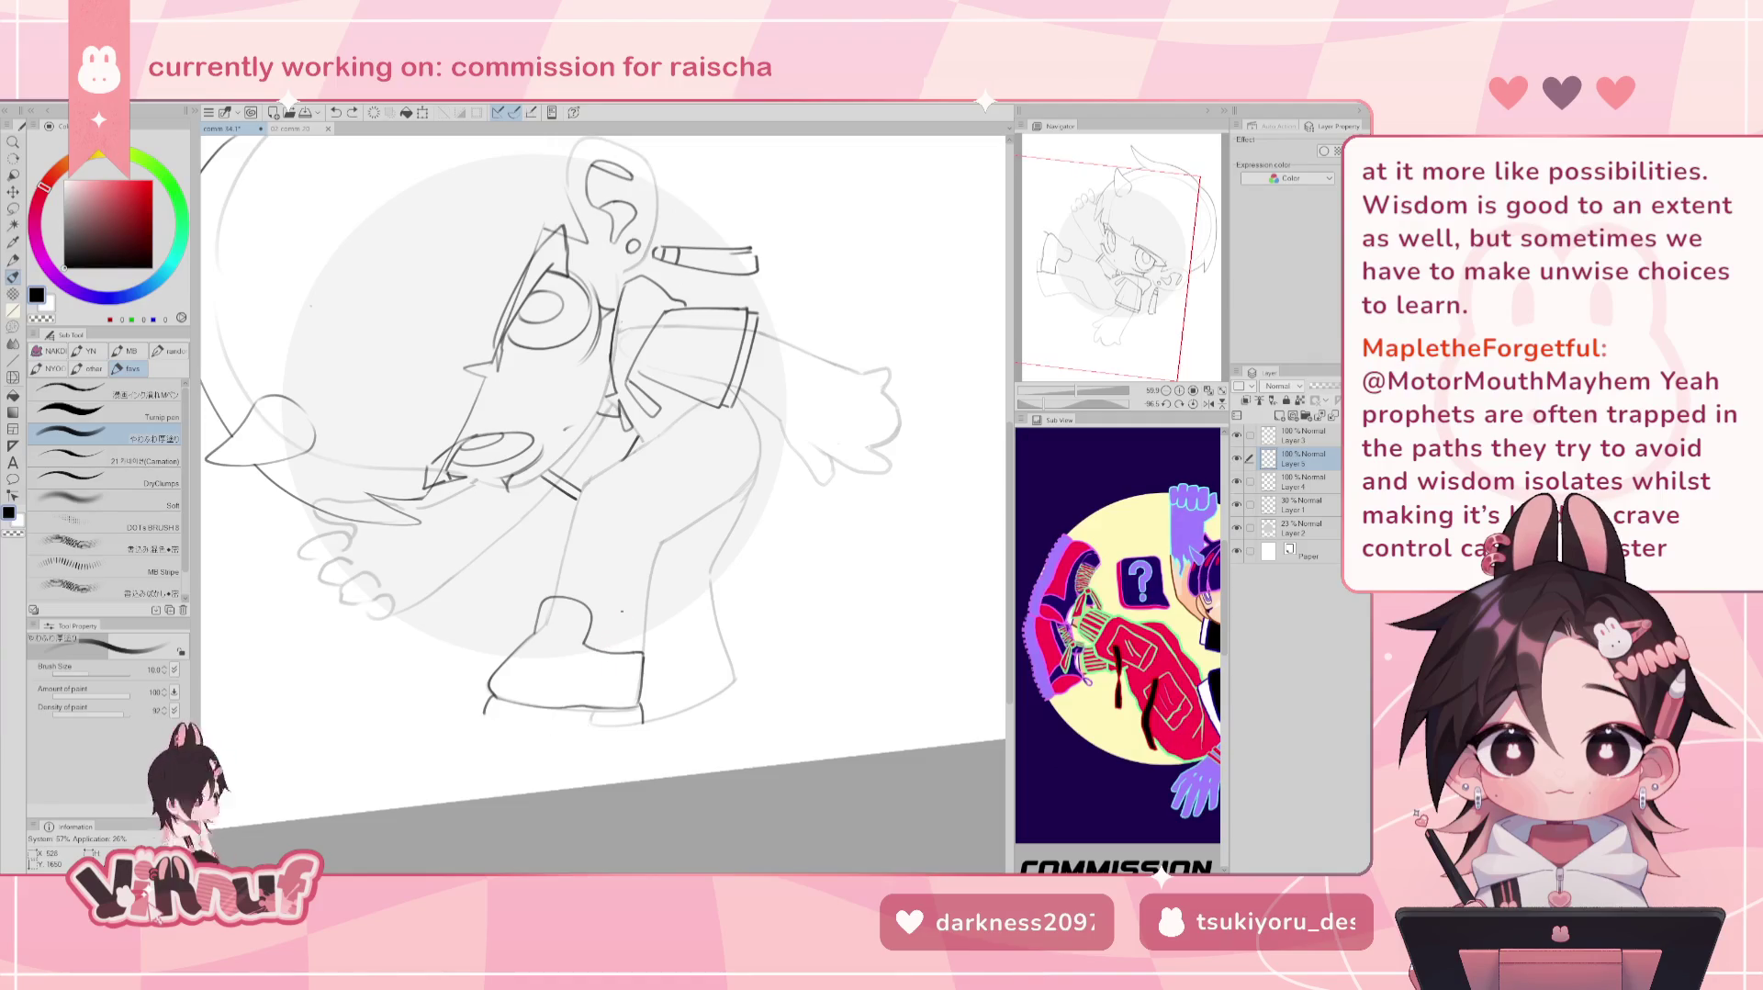
# Rotate the view near upright and draw a line down the boot's left edge.
pyautogui.moveTo(1079, 402); pyautogui.dragTo(1054, 402)
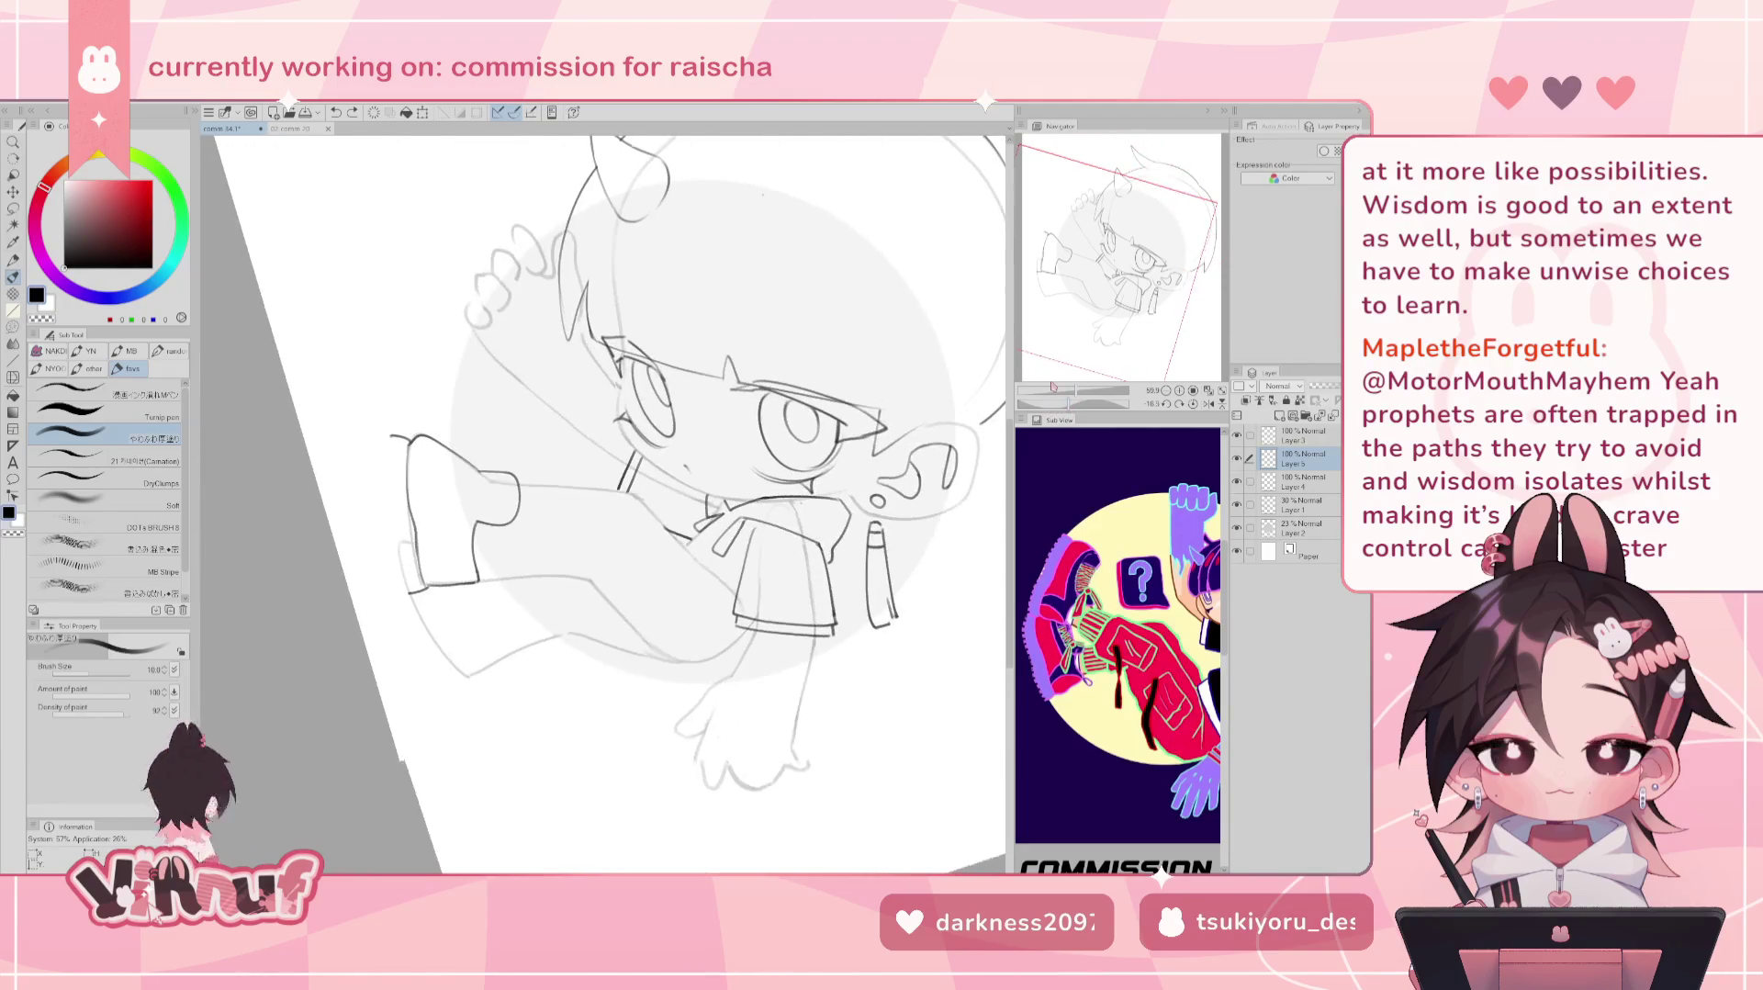
pyautogui.moveTo(395, 437); pyautogui.dragTo(391, 528)
pyautogui.hotkey('ctrl', 'z')
pyautogui.hotkey('ctrl', 'z')
pyautogui.hotkey('ctrl', 'z')
pyautogui.moveTo(389, 439); pyautogui.dragTo(389, 455)
pyautogui.hotkey('ctrl', 'z')
pyautogui.moveTo(390, 439); pyautogui.dragTo(383, 474)
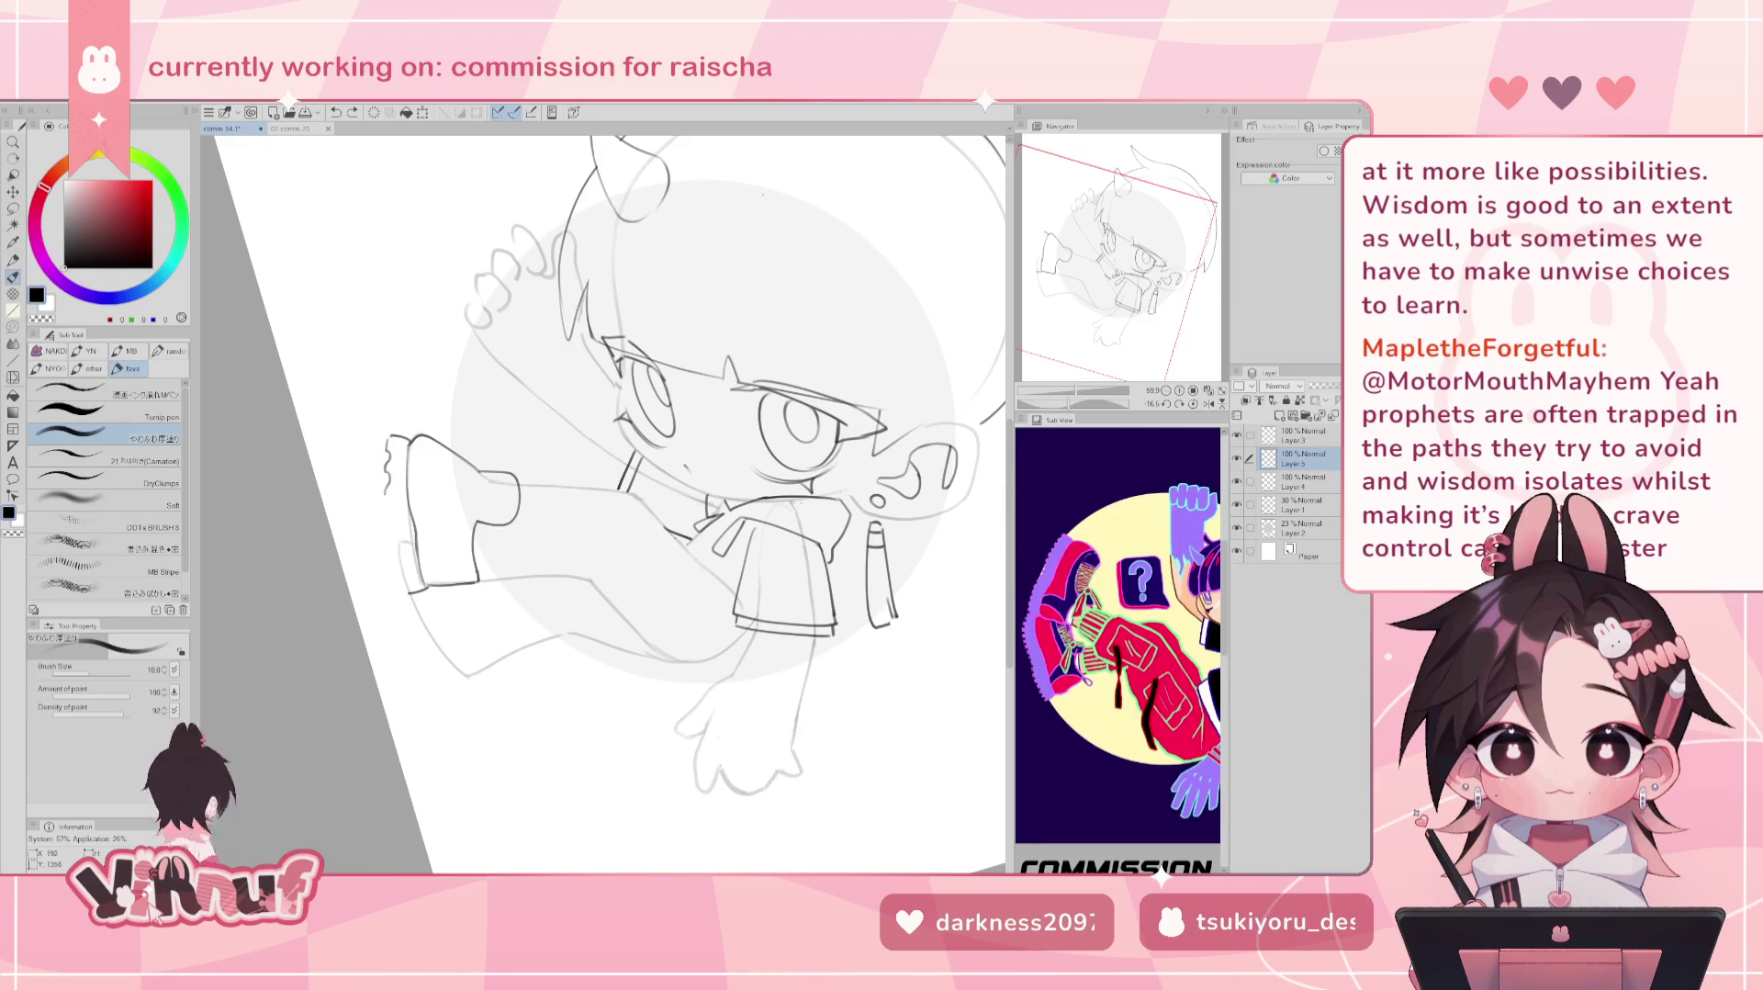
pyautogui.moveTo(385, 476); pyautogui.dragTo(393, 556)
# Retry the boot's left-edge line several times, undoing the unsatisfying attempts.
pyautogui.hotkey('ctrl', 'z')
pyautogui.hotkey('ctrl', 'z')
pyautogui.hotkey('ctrl', 'z')
pyautogui.moveTo(388, 439); pyautogui.dragTo(393, 556)
pyautogui.hotkey('ctrl', 'z')
pyautogui.hotkey('ctrl', 'z')
pyautogui.hotkey('ctrl', 'z')
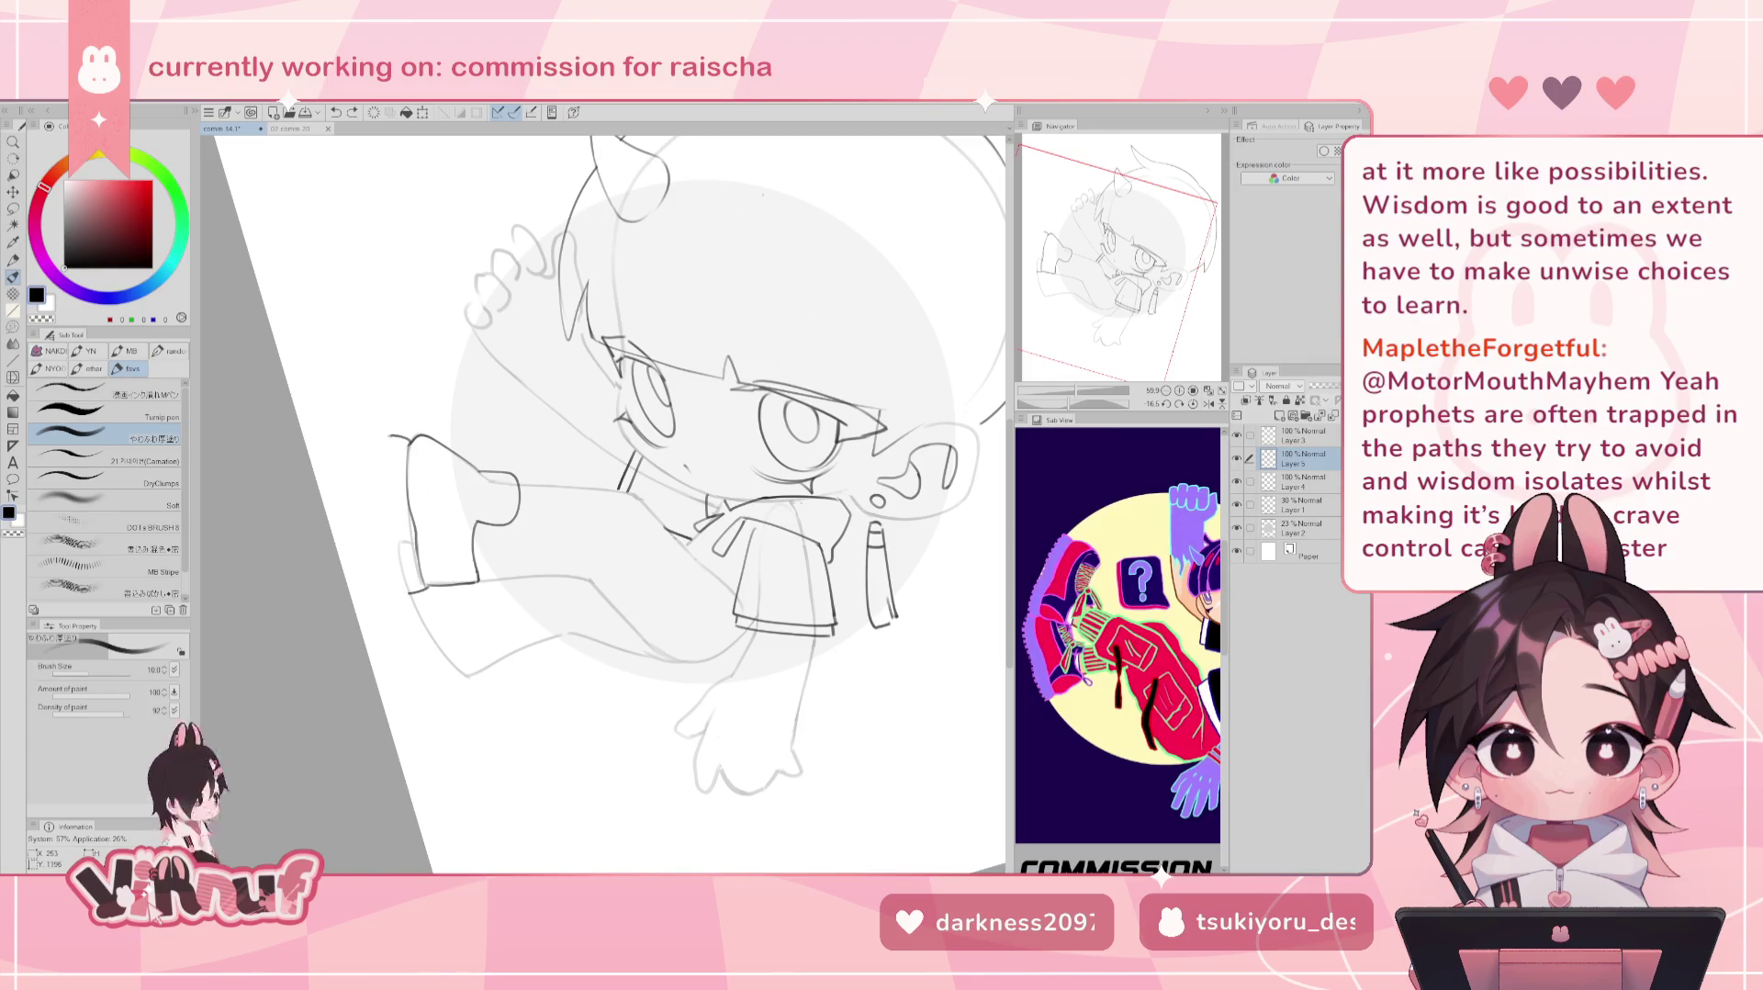
pyautogui.moveTo(386, 482); pyautogui.dragTo(390, 551)
pyautogui.hotkey('ctrl', 'z')
pyautogui.moveTo(390, 439); pyautogui.dragTo(385, 546)
pyautogui.hotkey('ctrl', 'z')
pyautogui.hotkey('ctrl', 'z')
pyautogui.hotkey('ctrl', 'z')
pyautogui.moveTo(383, 490); pyautogui.dragTo(407, 599)
pyautogui.hotkey('ctrl', 'z')
pyautogui.hotkey('ctrl', 'z')
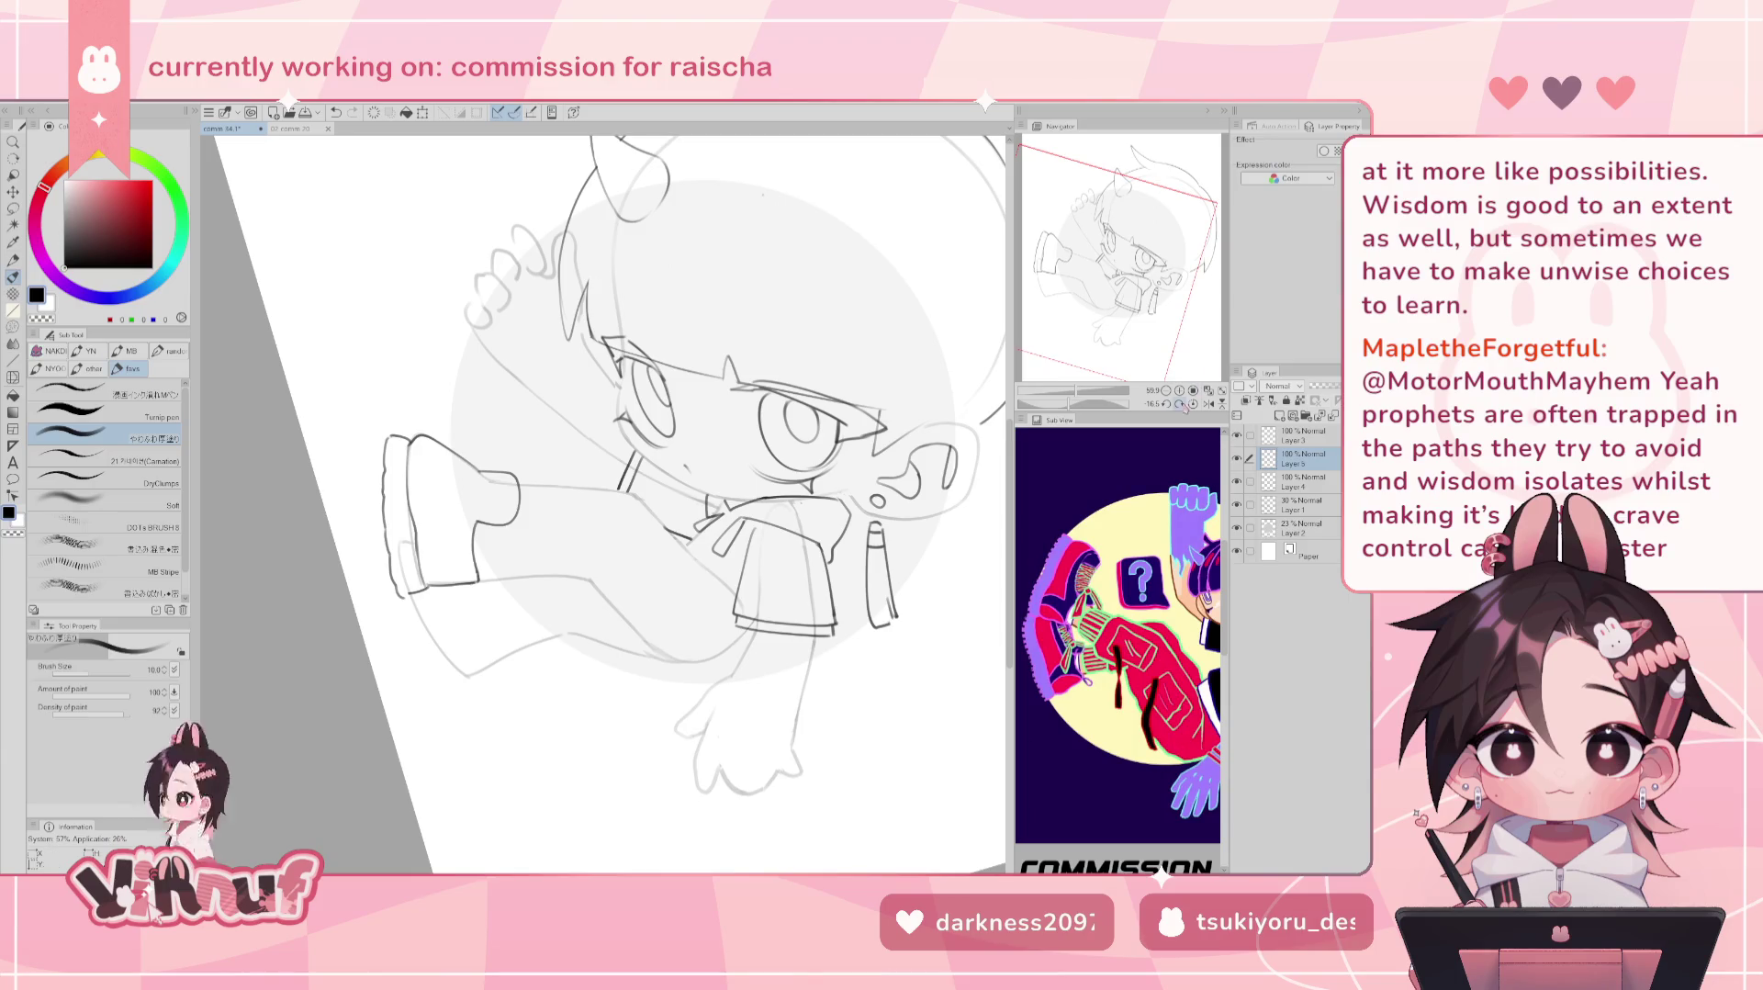
pyautogui.press('r')
pyautogui.moveTo(597, 459); pyautogui.dragTo(611, 441)
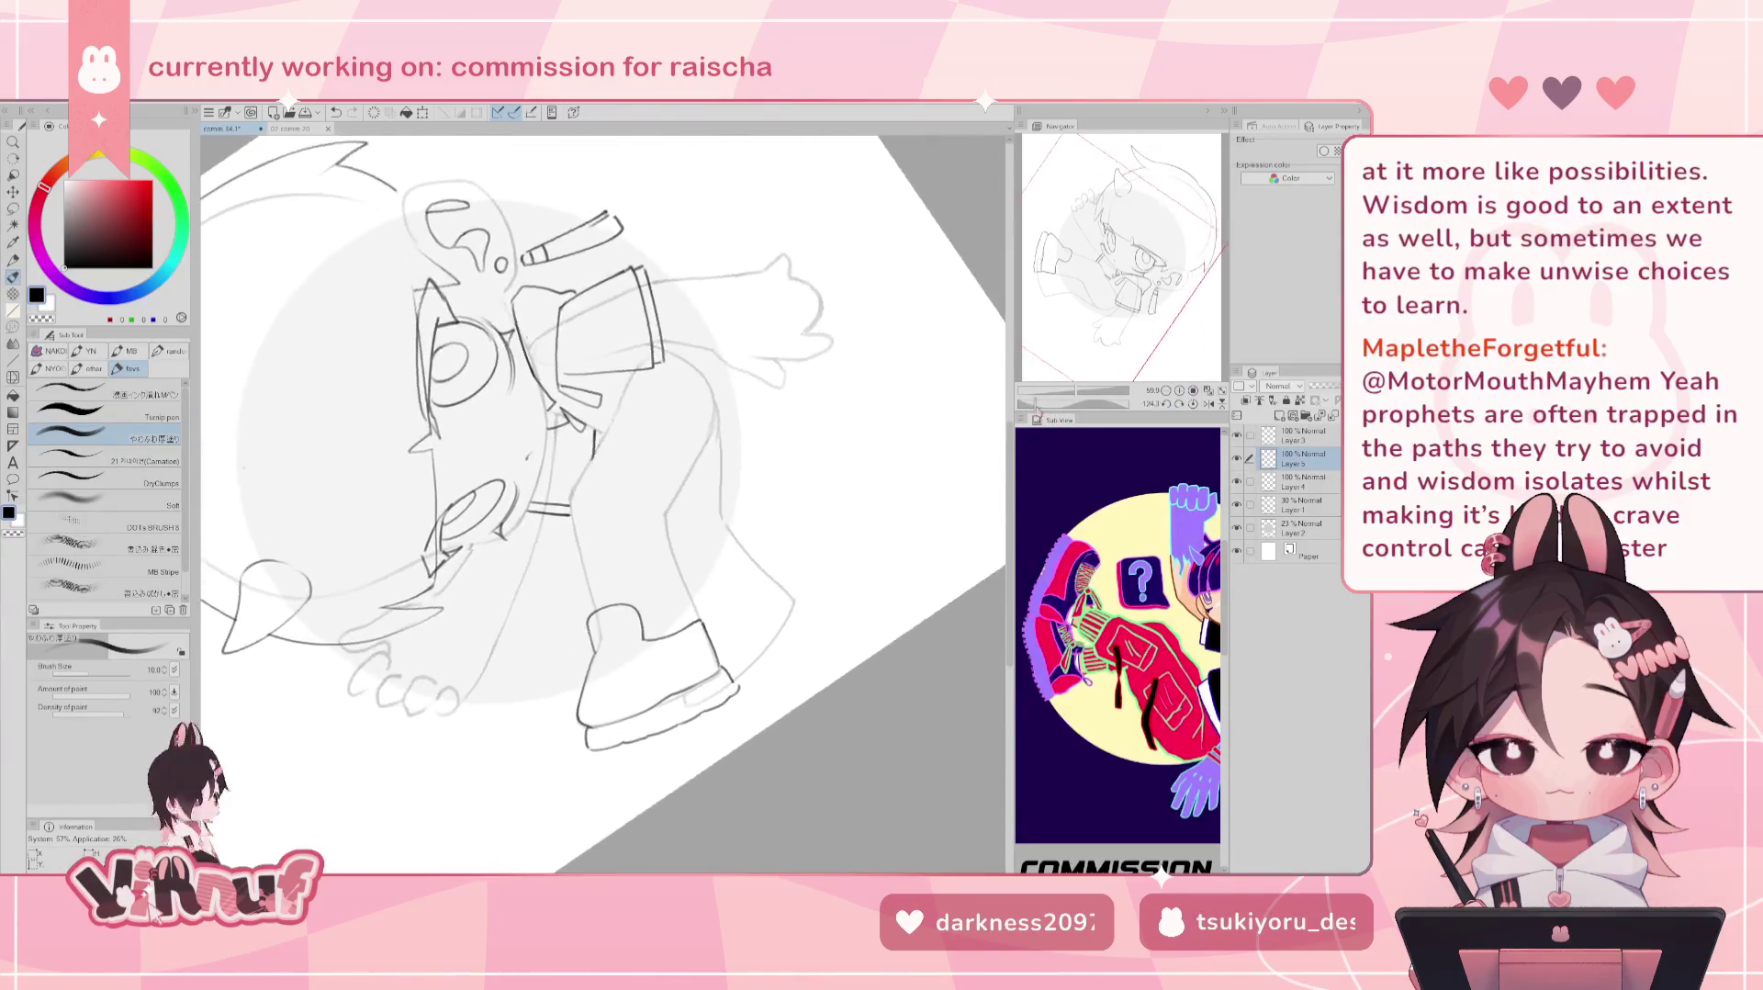
# Push the shoe's left toe outward using a 237.2 Liquify brush.
pyautogui.press('j')
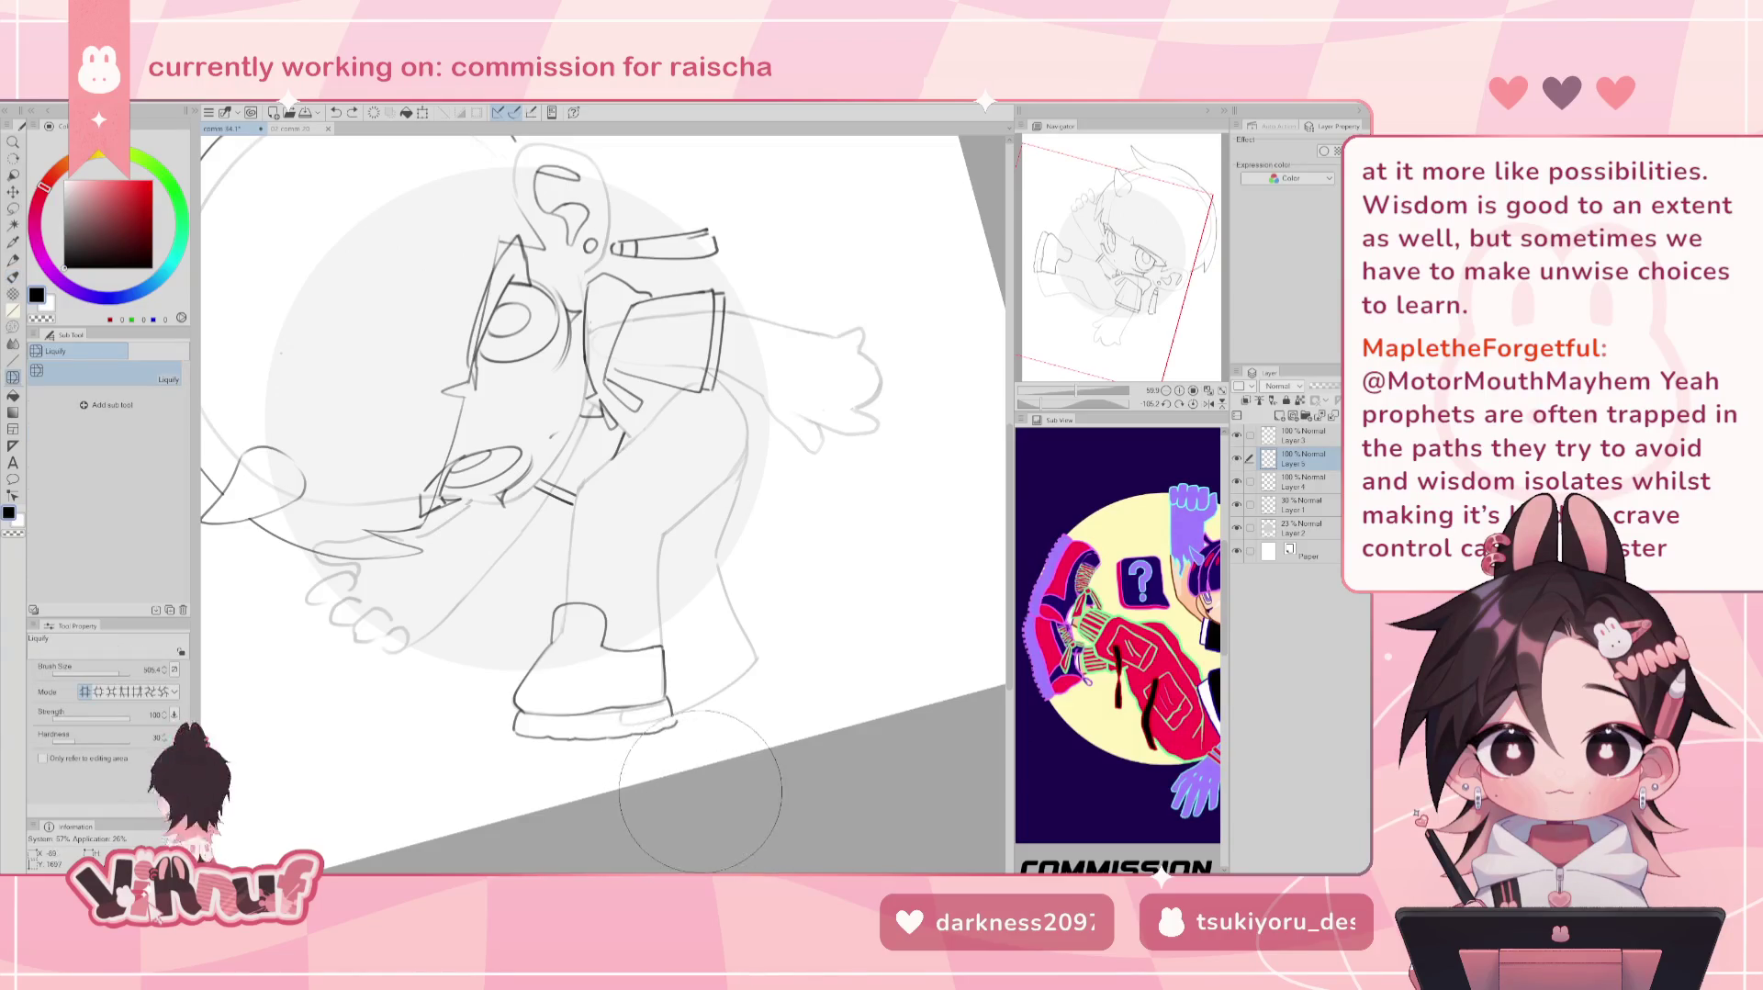
pyautogui.press('e')
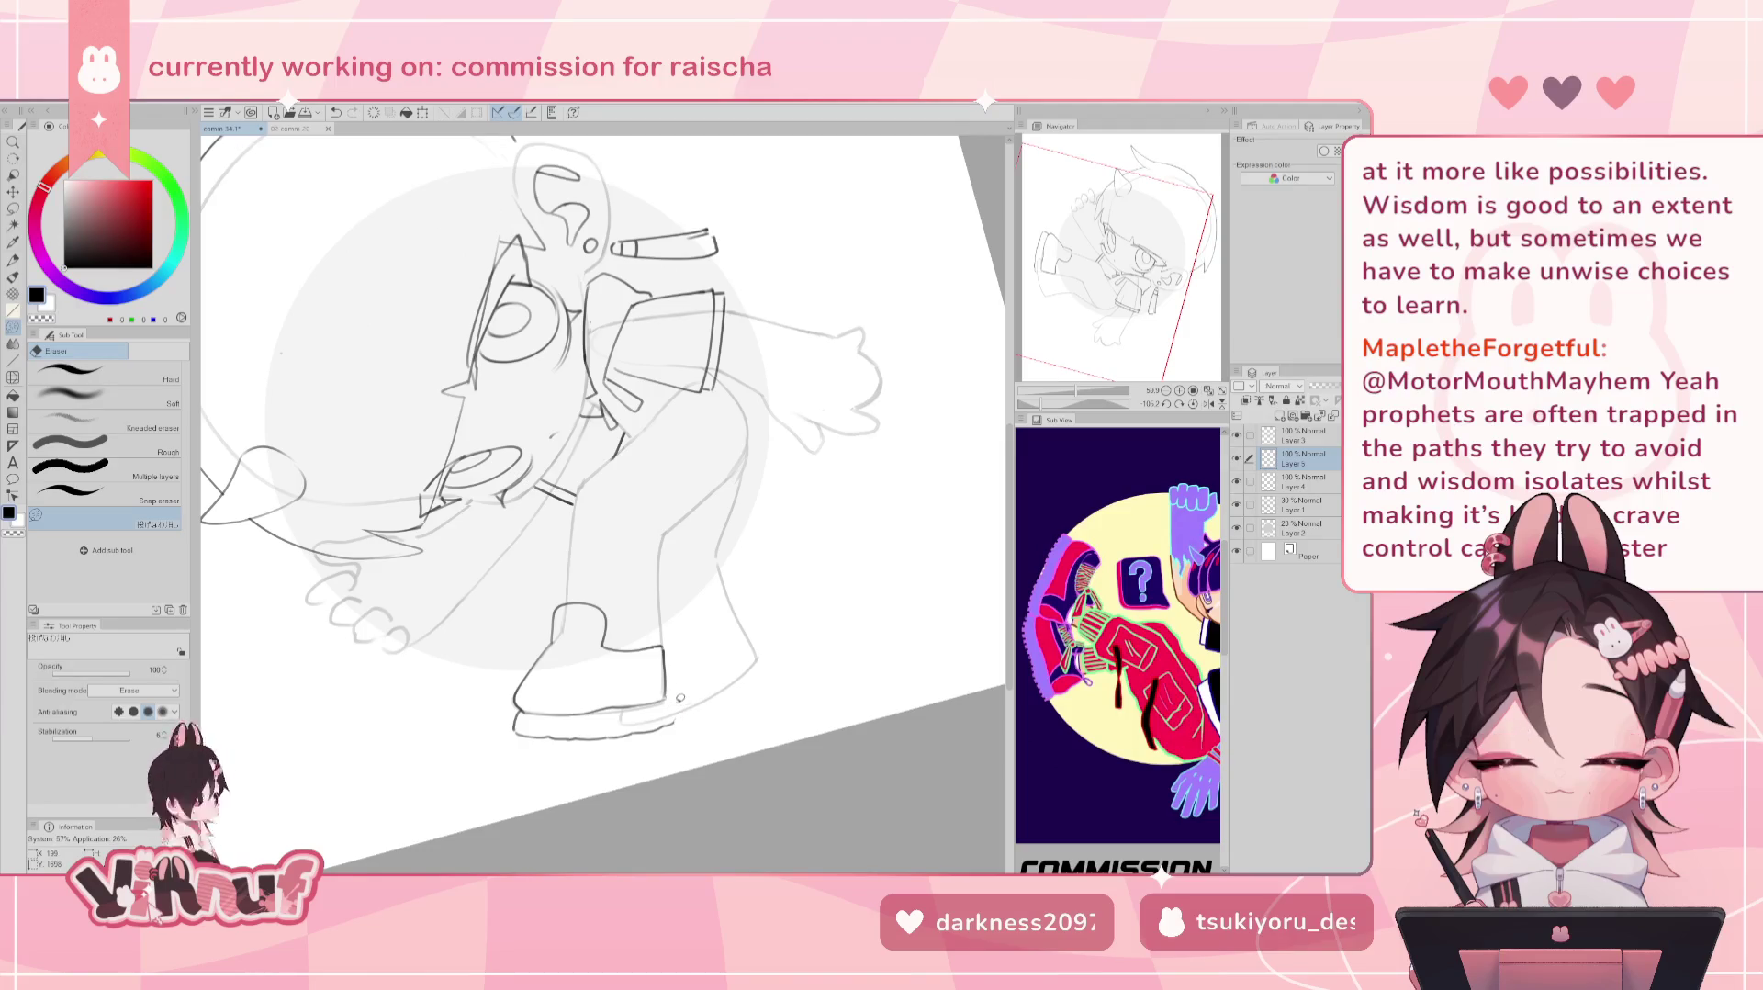
pyautogui.press('p')
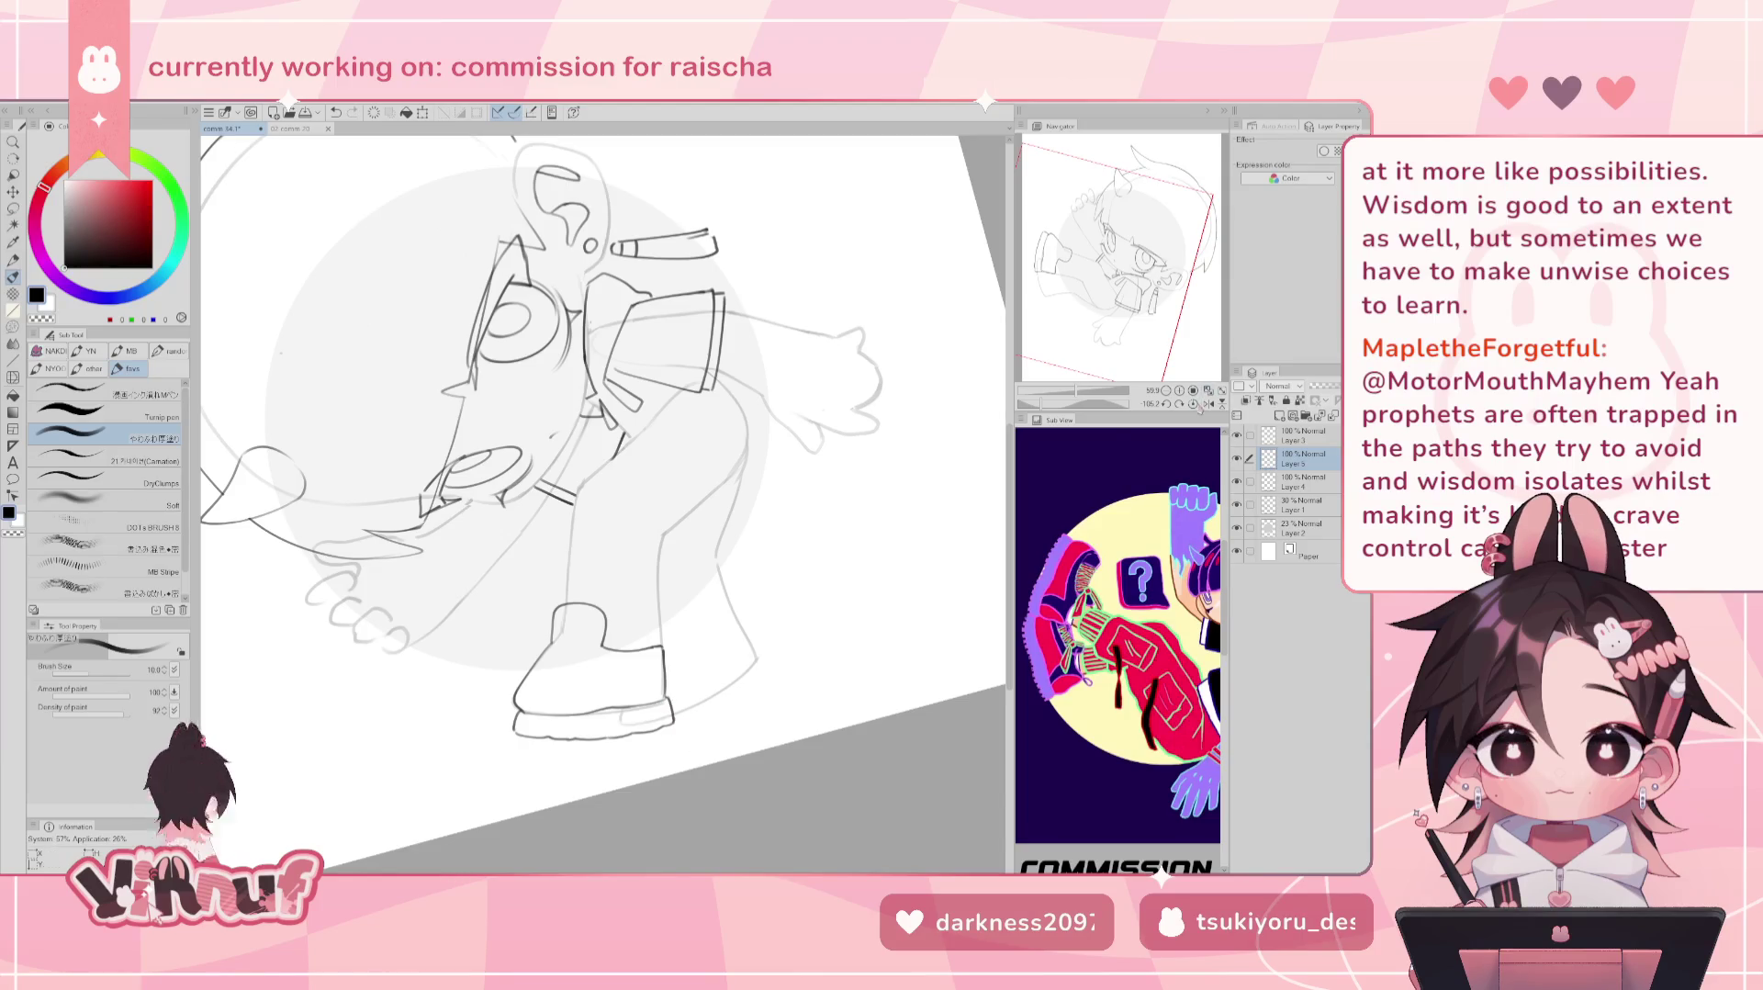
pyautogui.click(1193, 405)
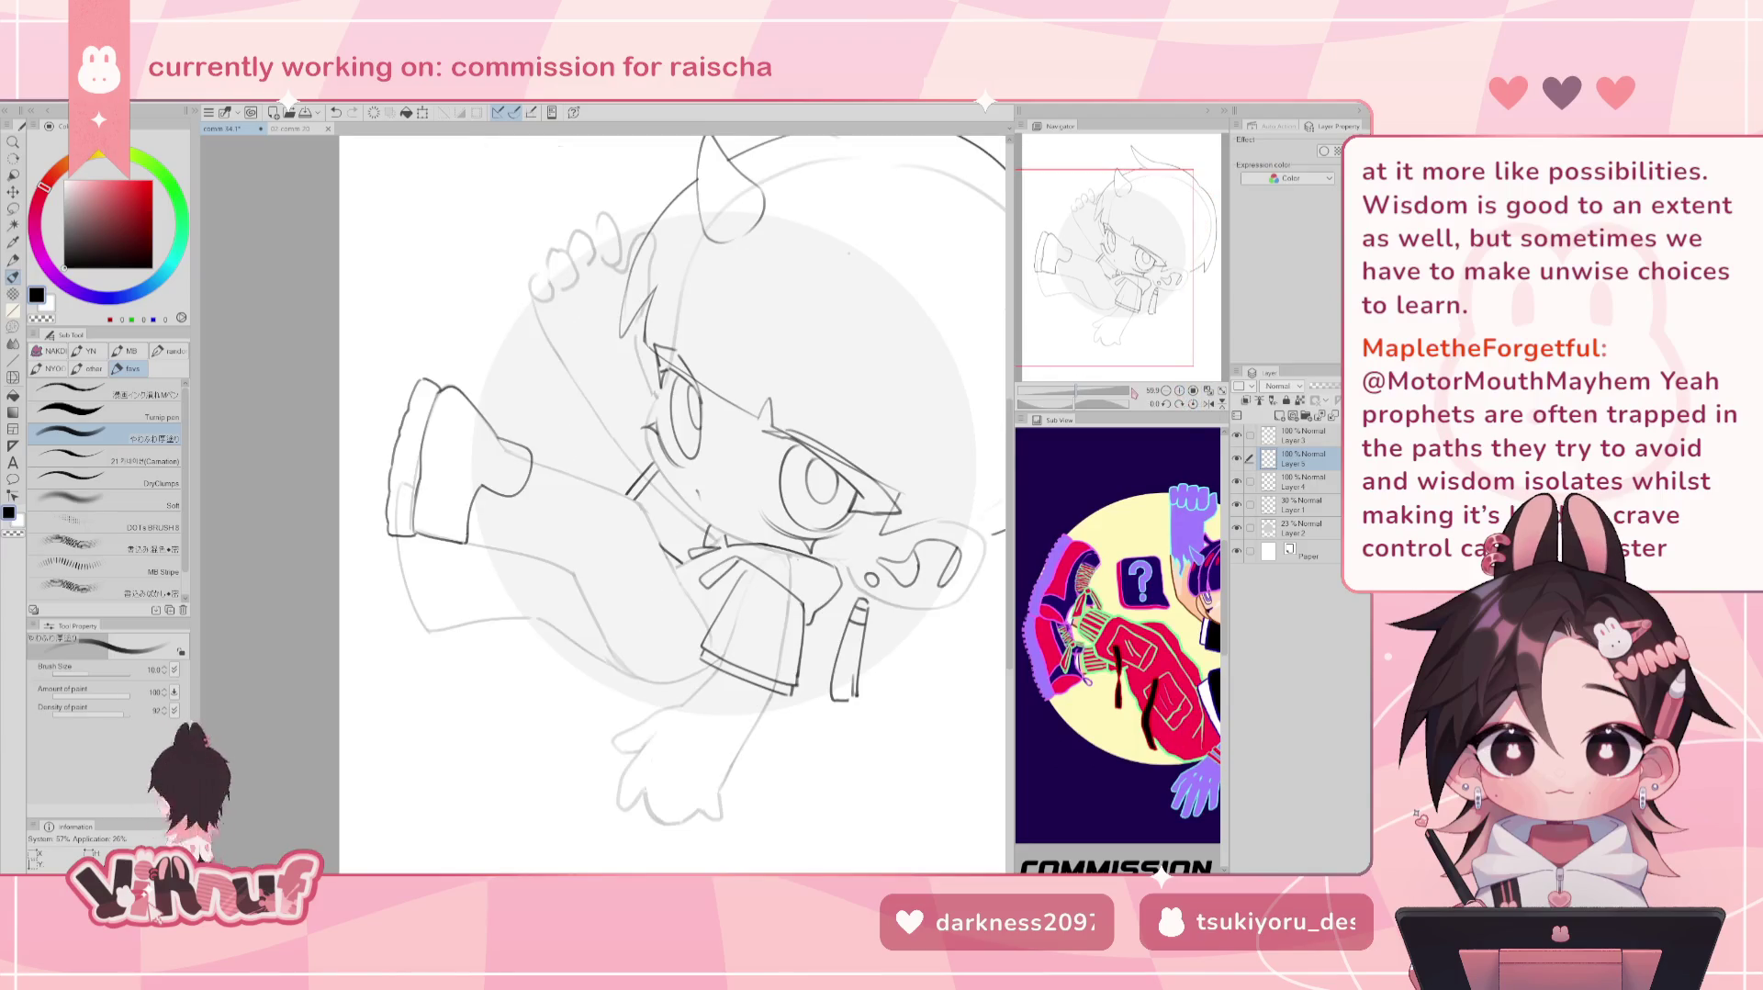
pyautogui.click(13, 377)
pyautogui.moveTo(432, 601); pyautogui.dragTo(349, 602)
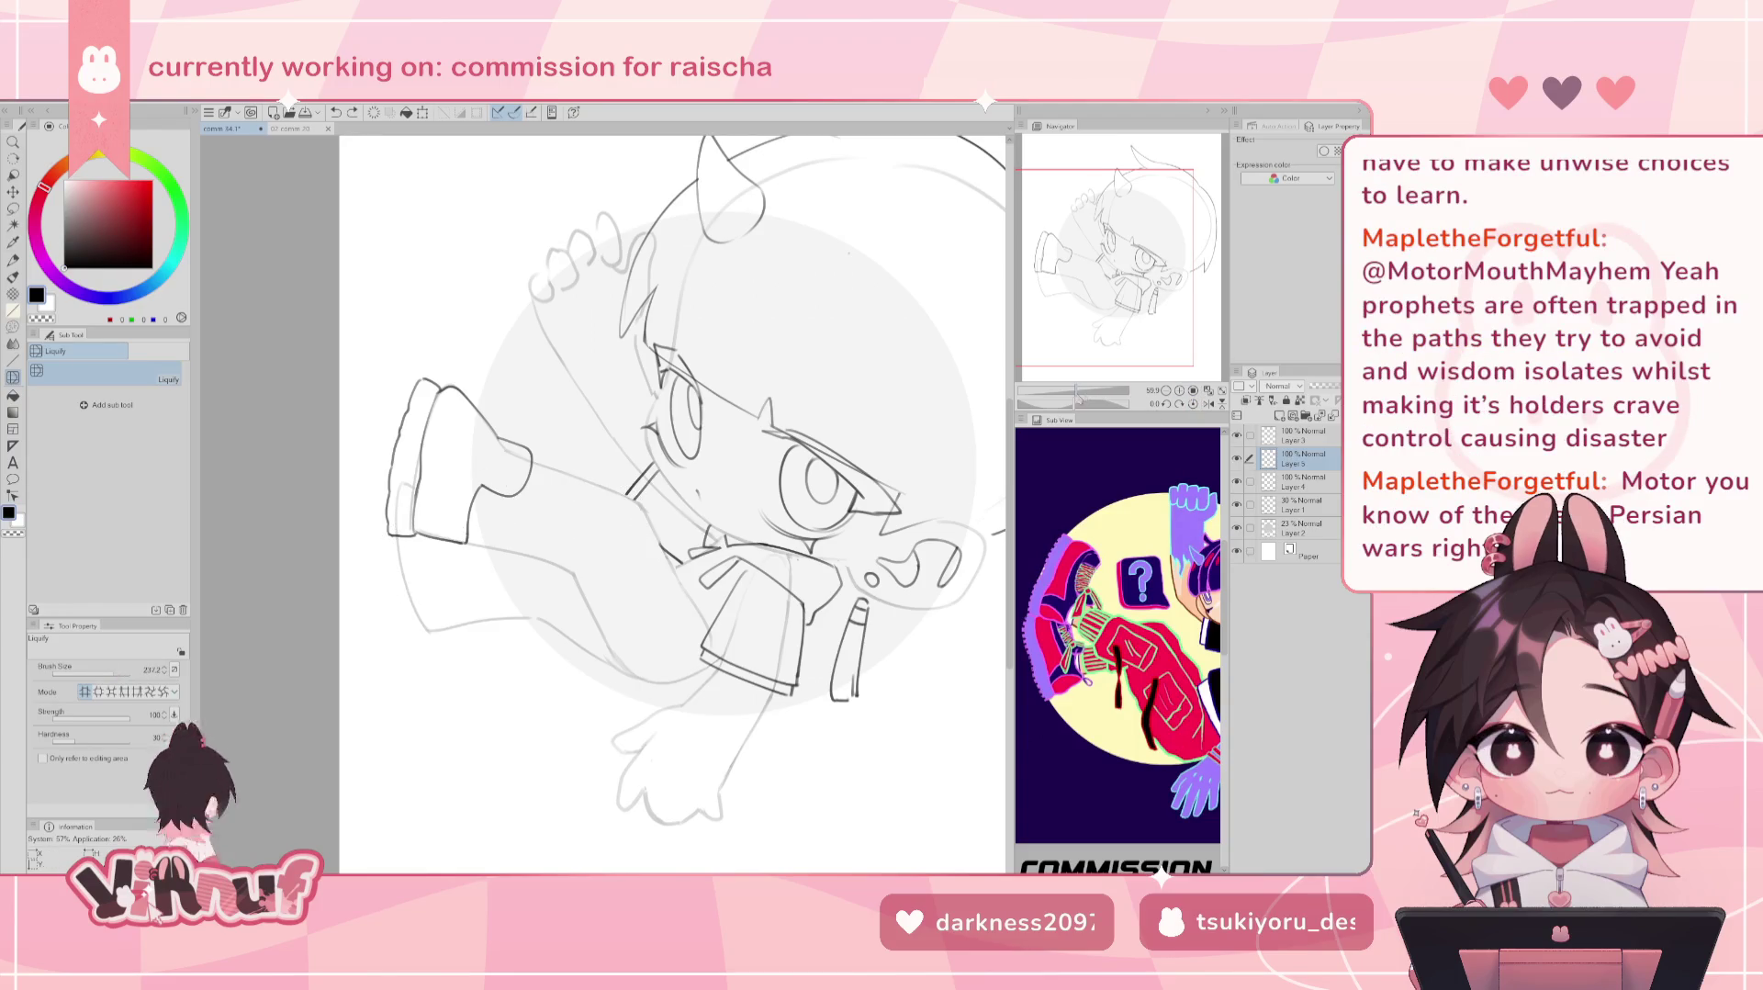
pyautogui.moveTo(854, 643)
pyautogui.mouseDown()
pyautogui.moveTo(700, 648)
pyautogui.moveTo(700, 702)
pyautogui.moveTo(728, 705)
pyautogui.mouseUp()
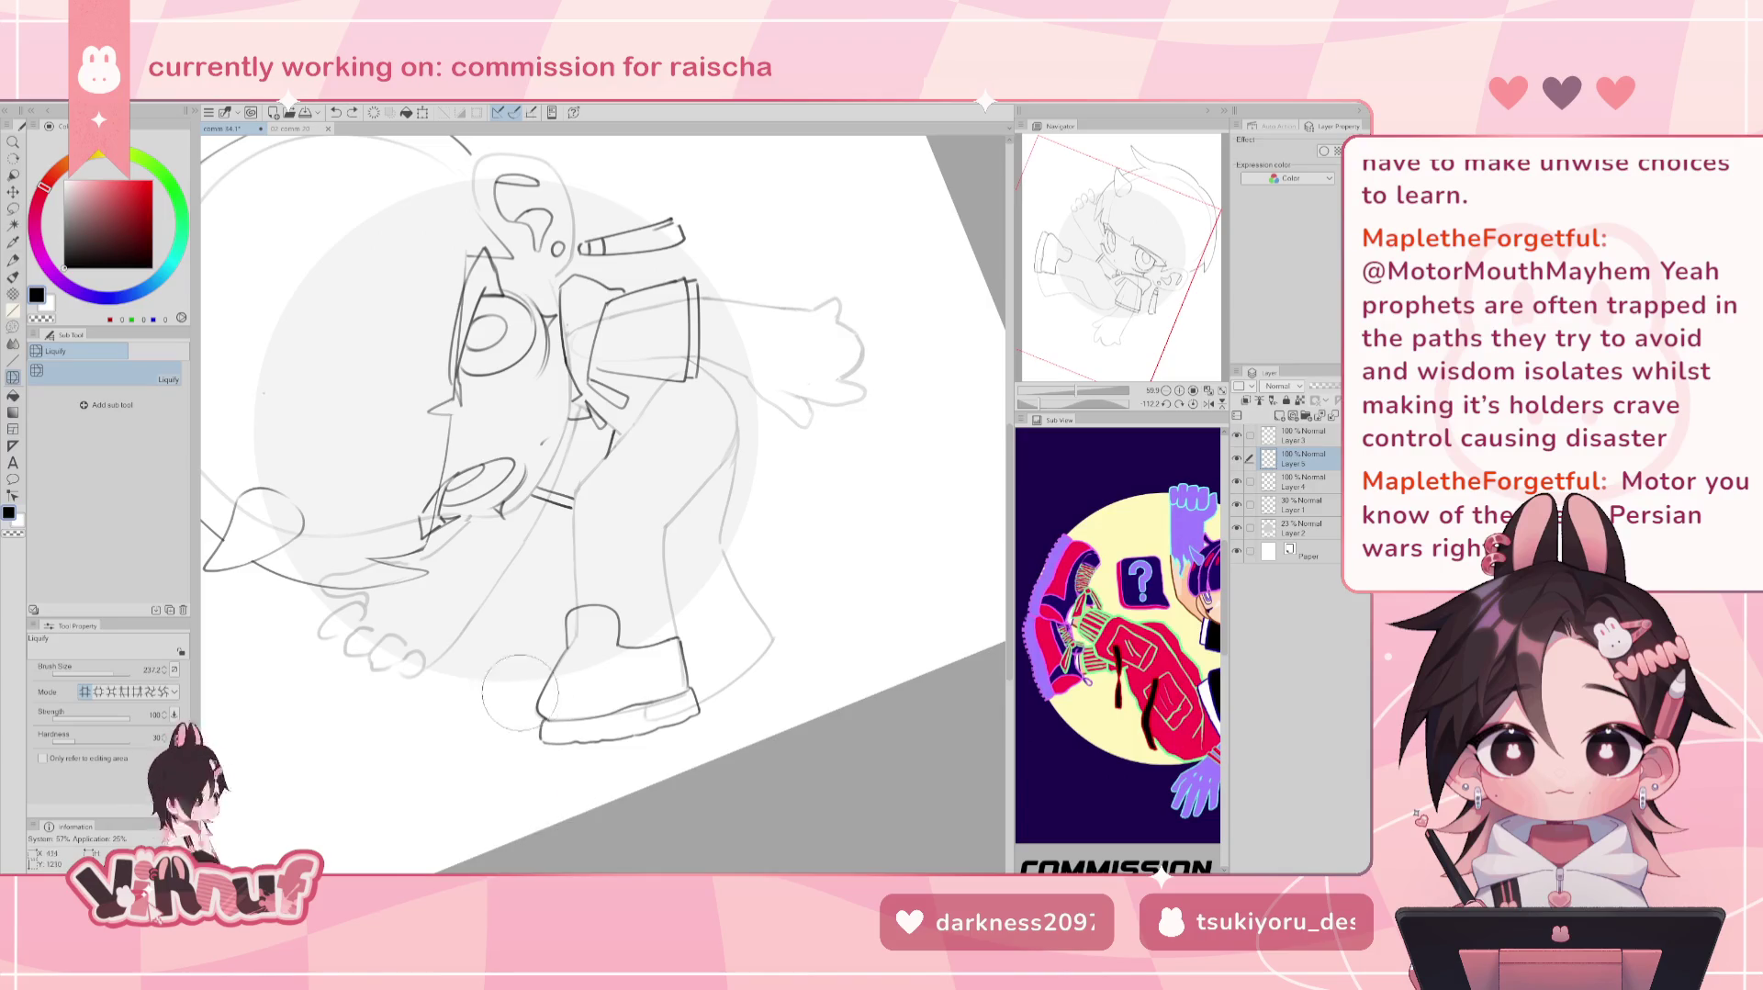
pyautogui.moveTo(551, 707); pyautogui.dragTo(525, 705)
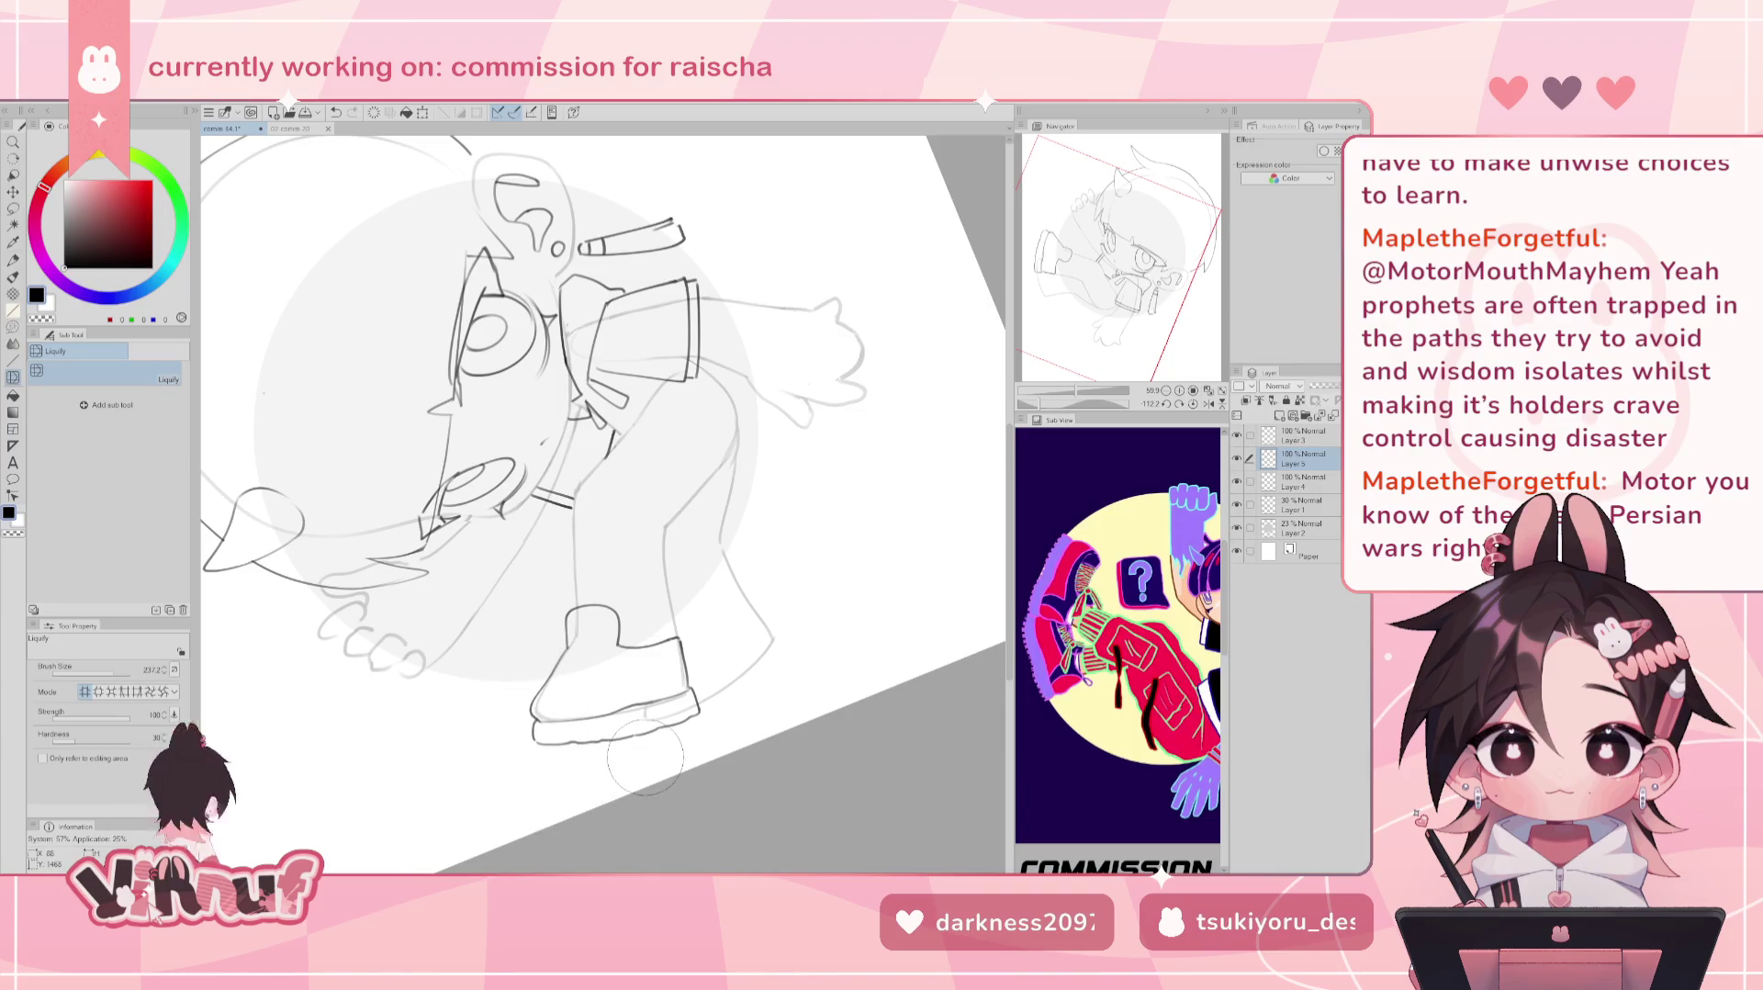
pyautogui.click(1193, 404)
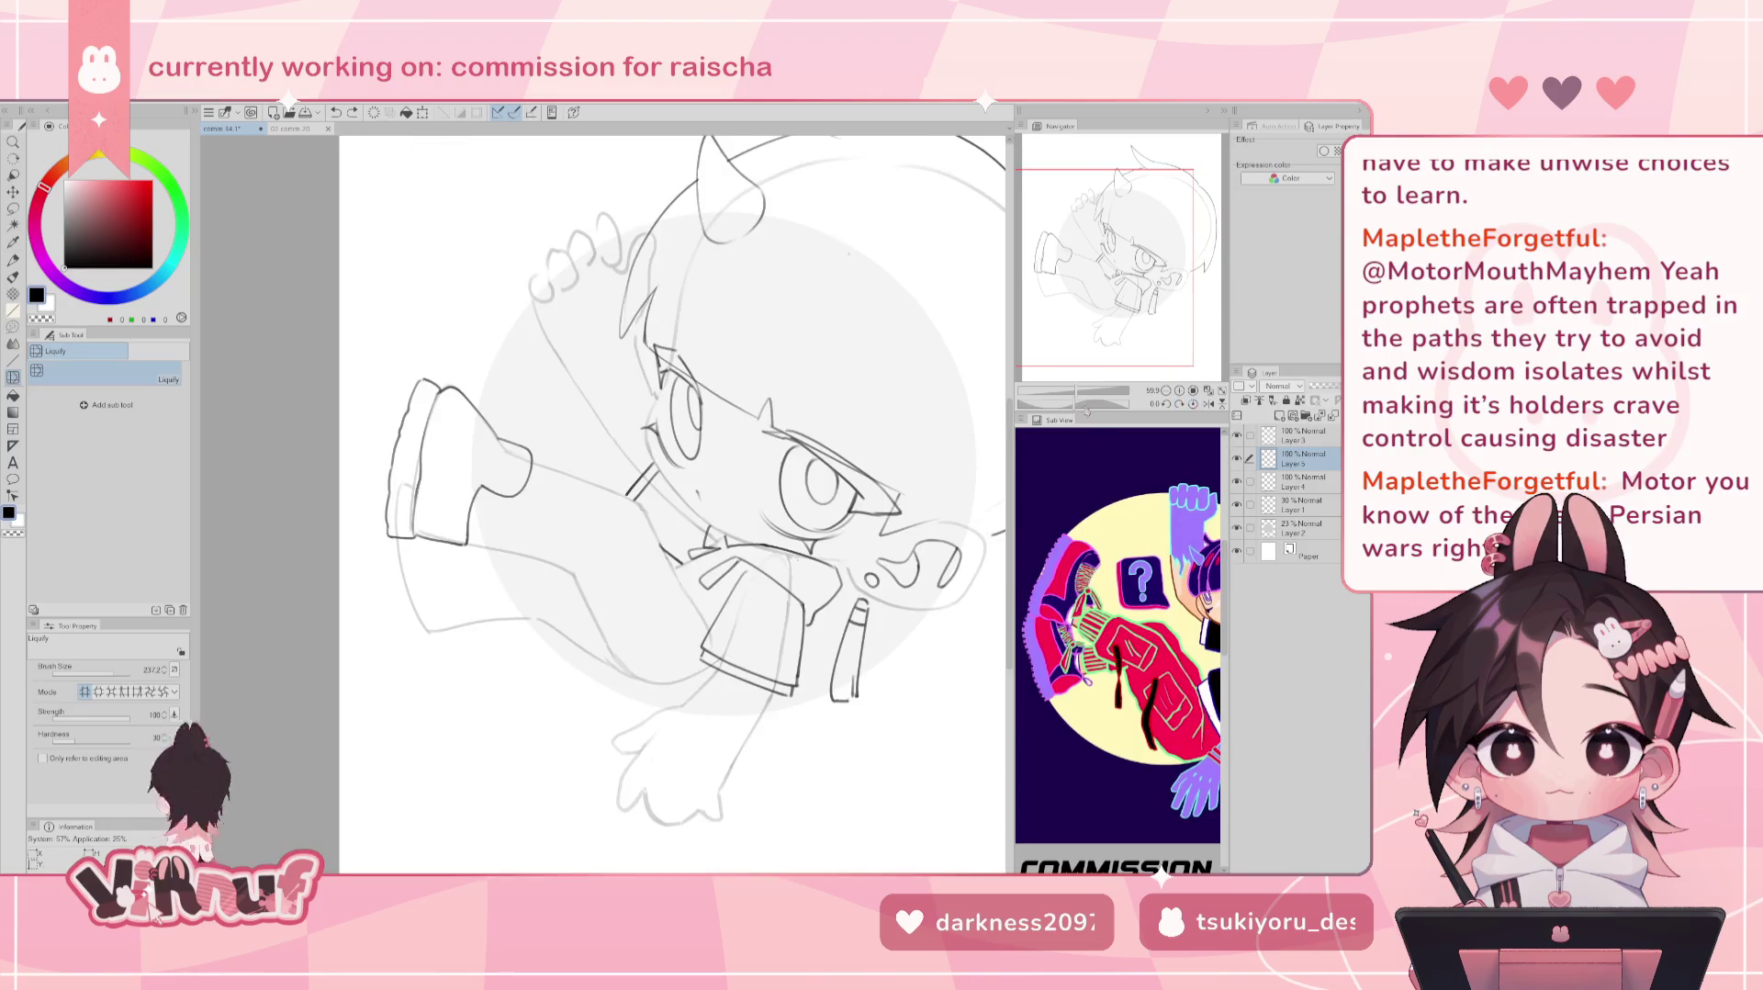
# Cycle through Eraser, Pen and Liquify to tidy stray lines.
pyautogui.press('e')
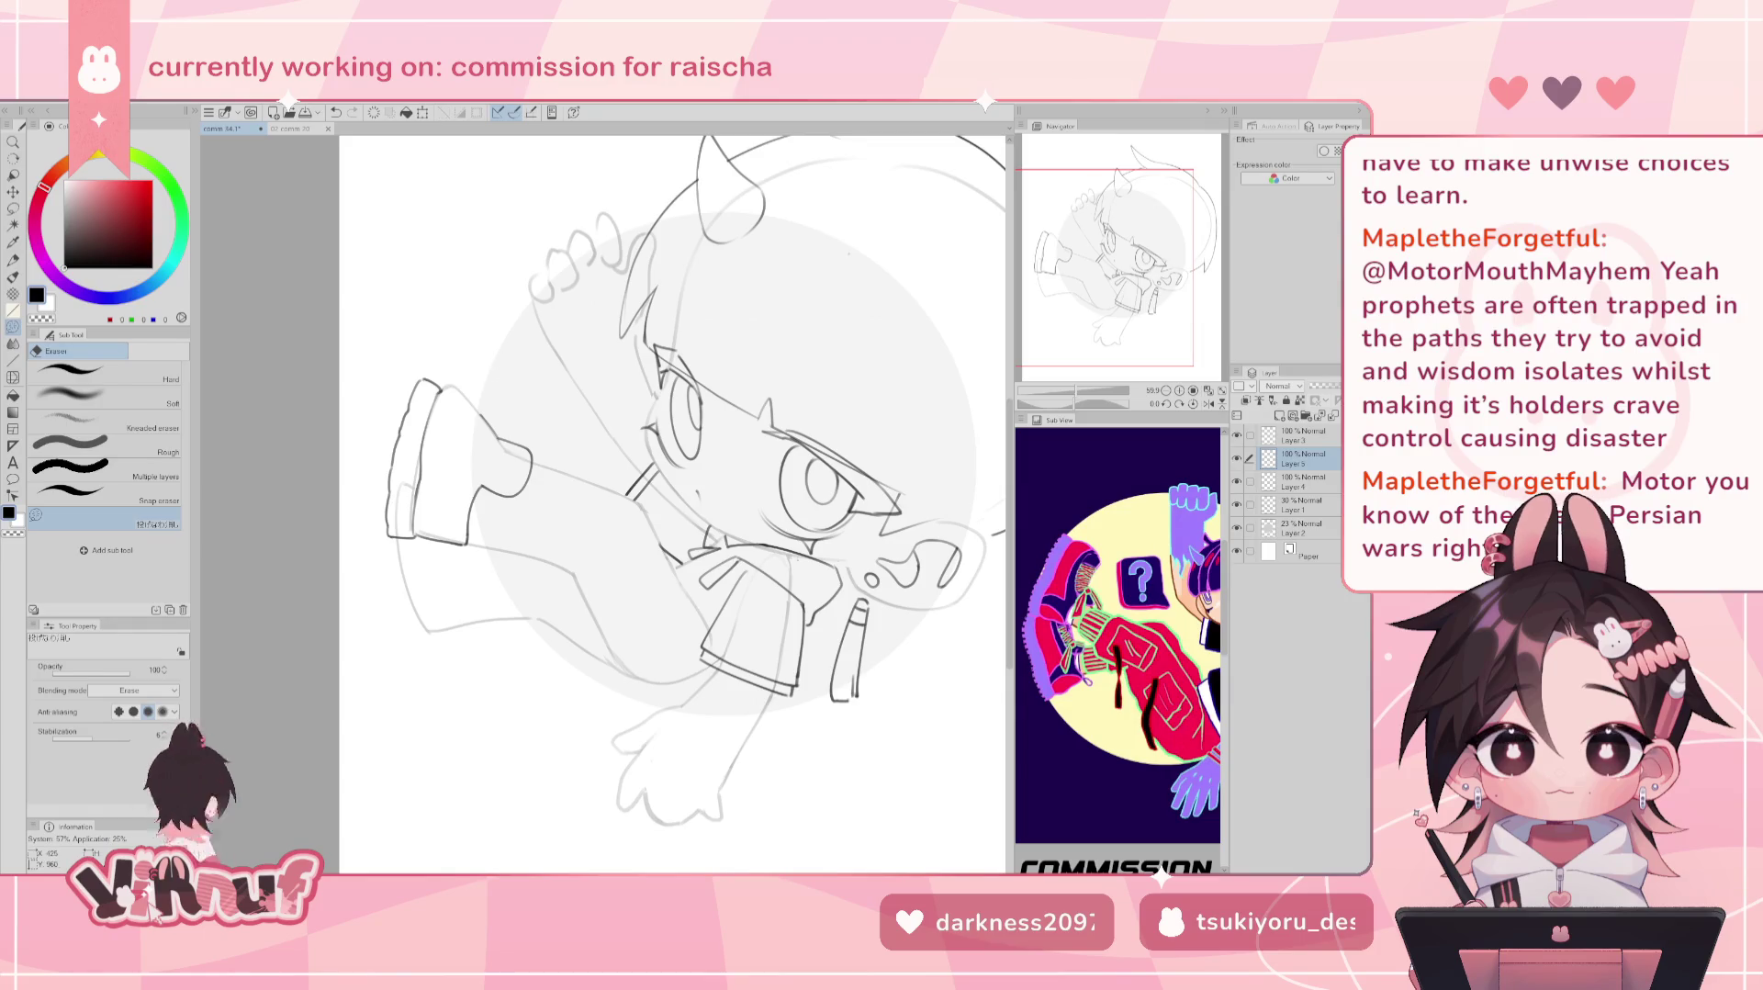
pyautogui.press('p')
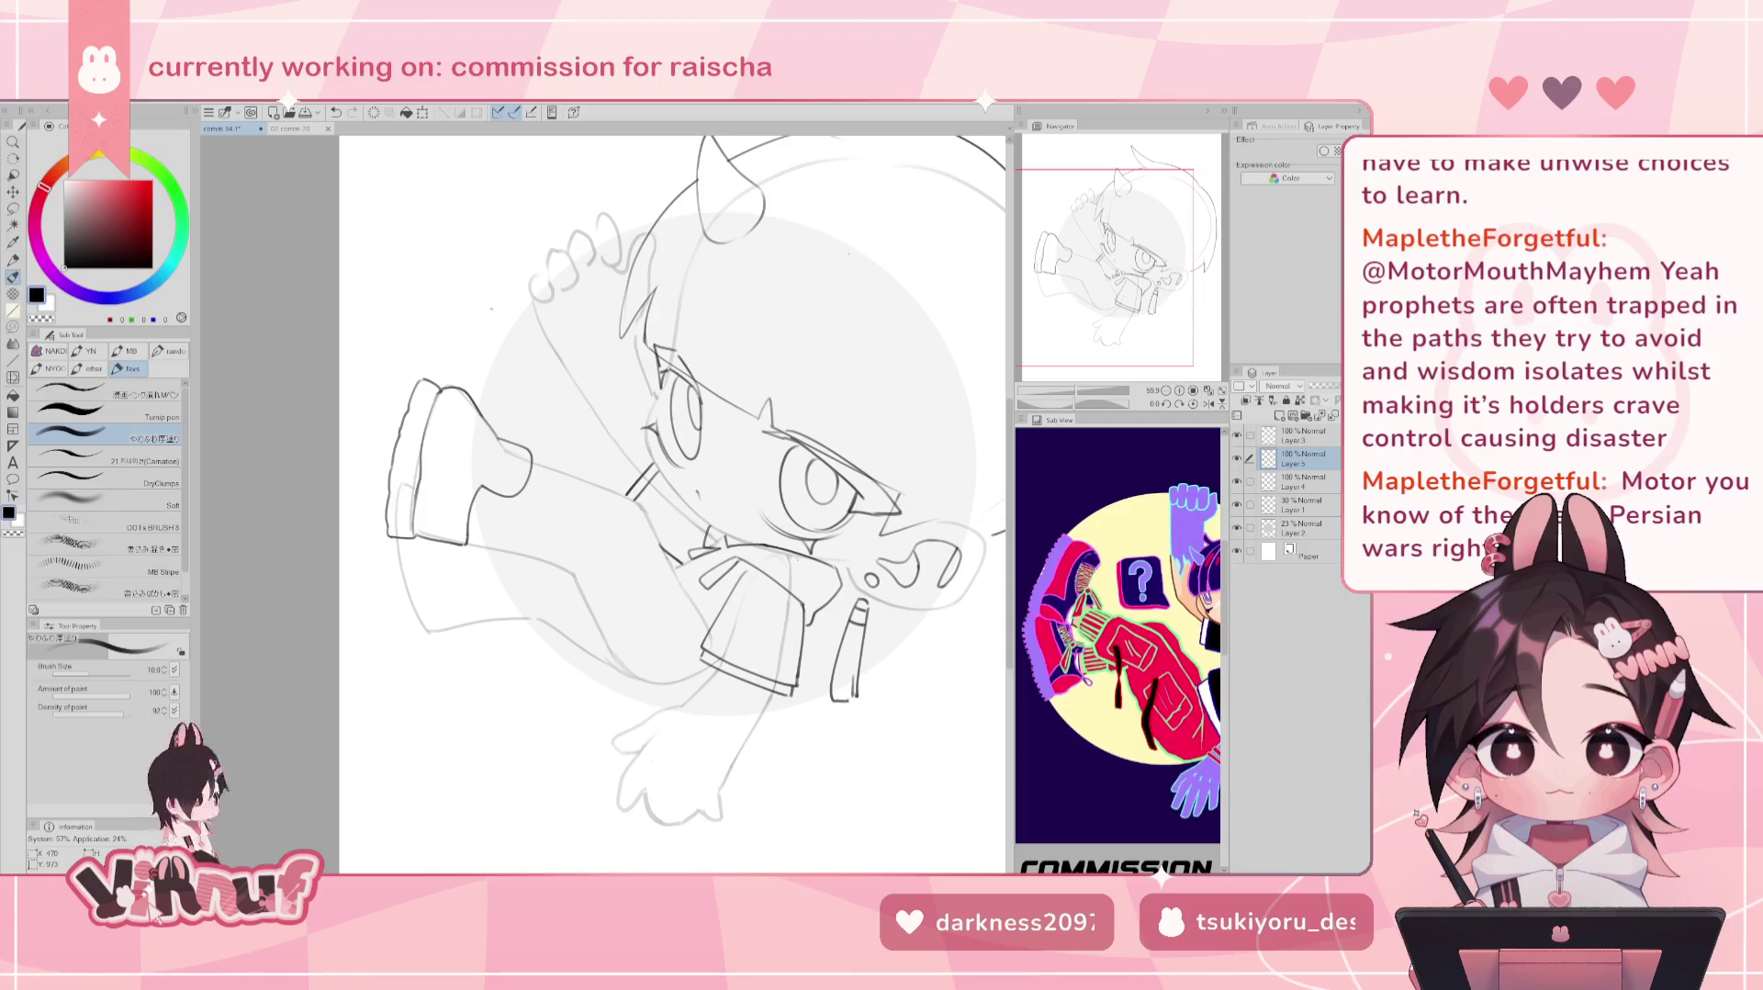
pyautogui.press('j')
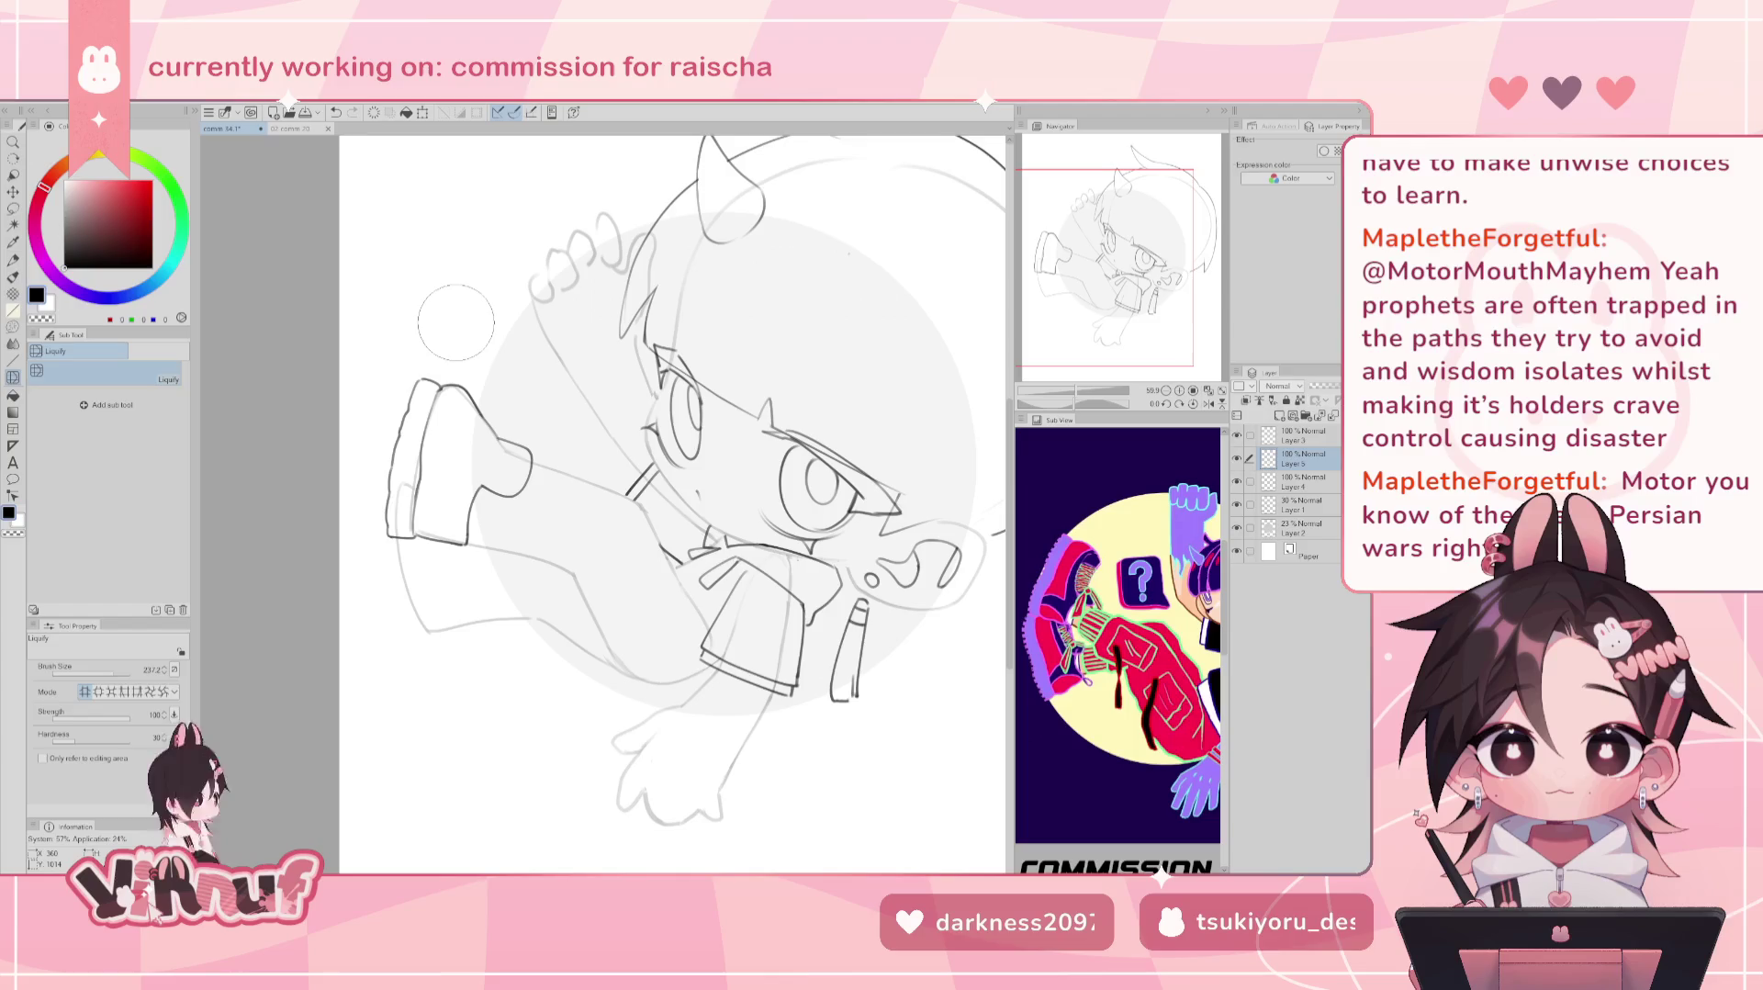
pyautogui.press('e')
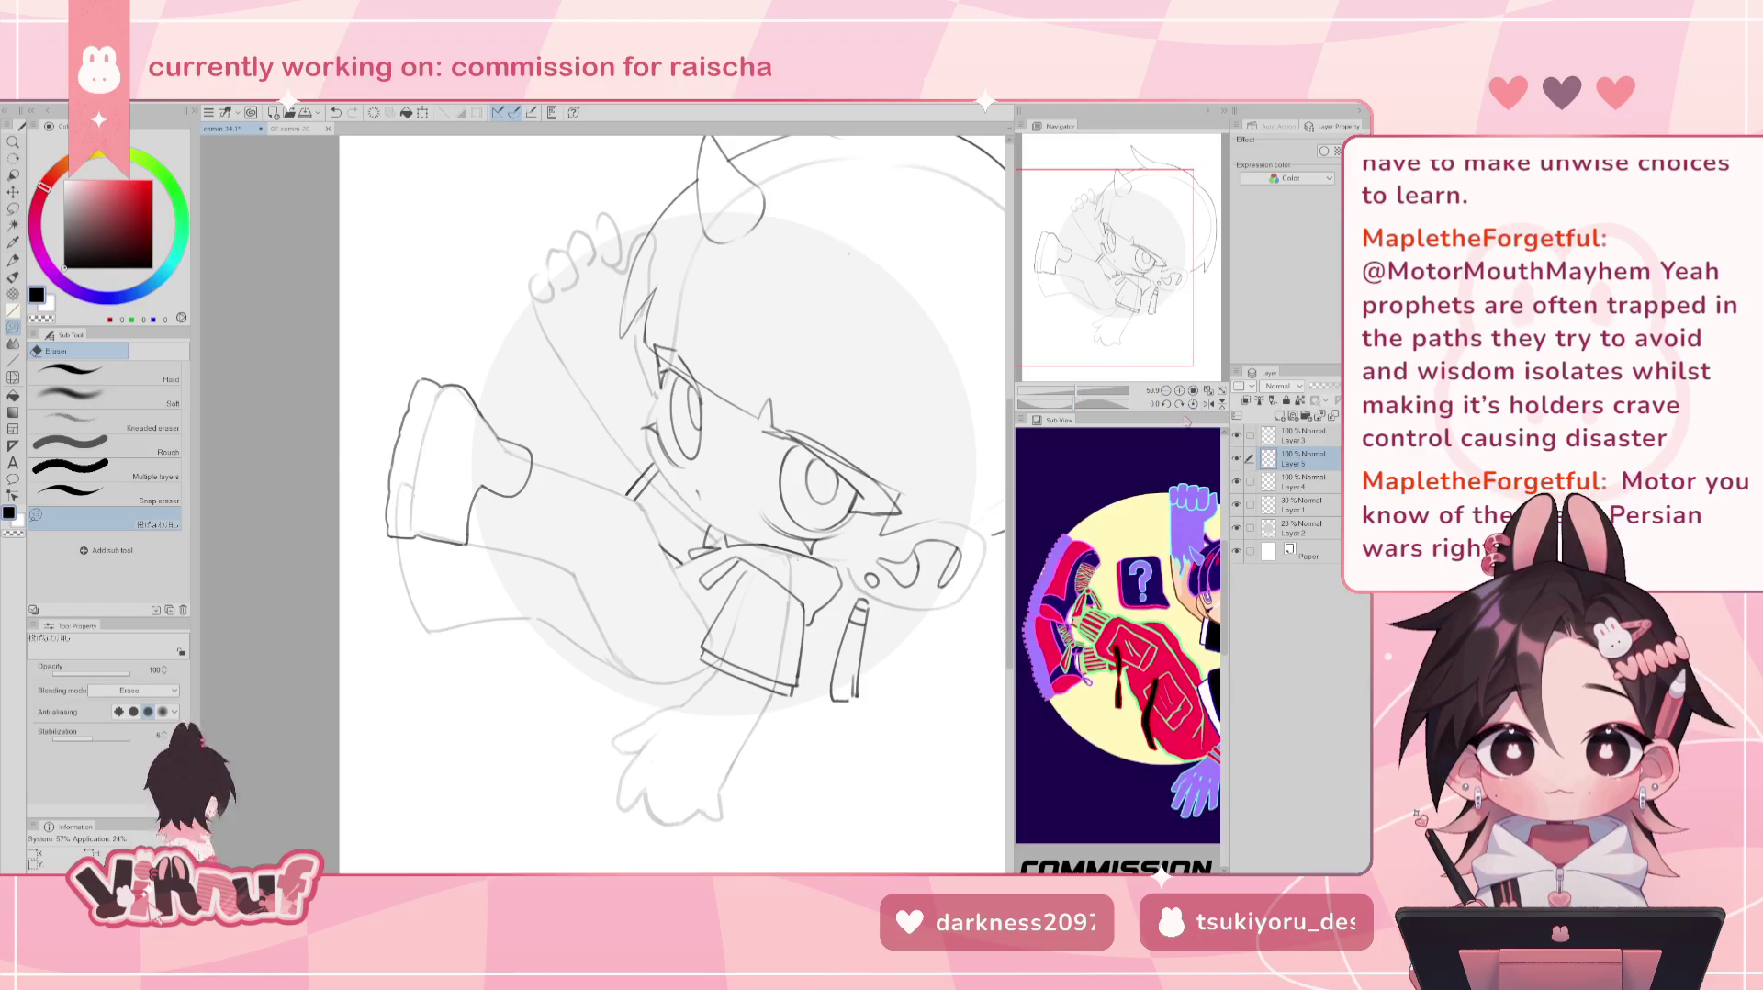
pyautogui.moveTo(1081, 400); pyautogui.dragTo(1038, 404)
pyautogui.press('b')
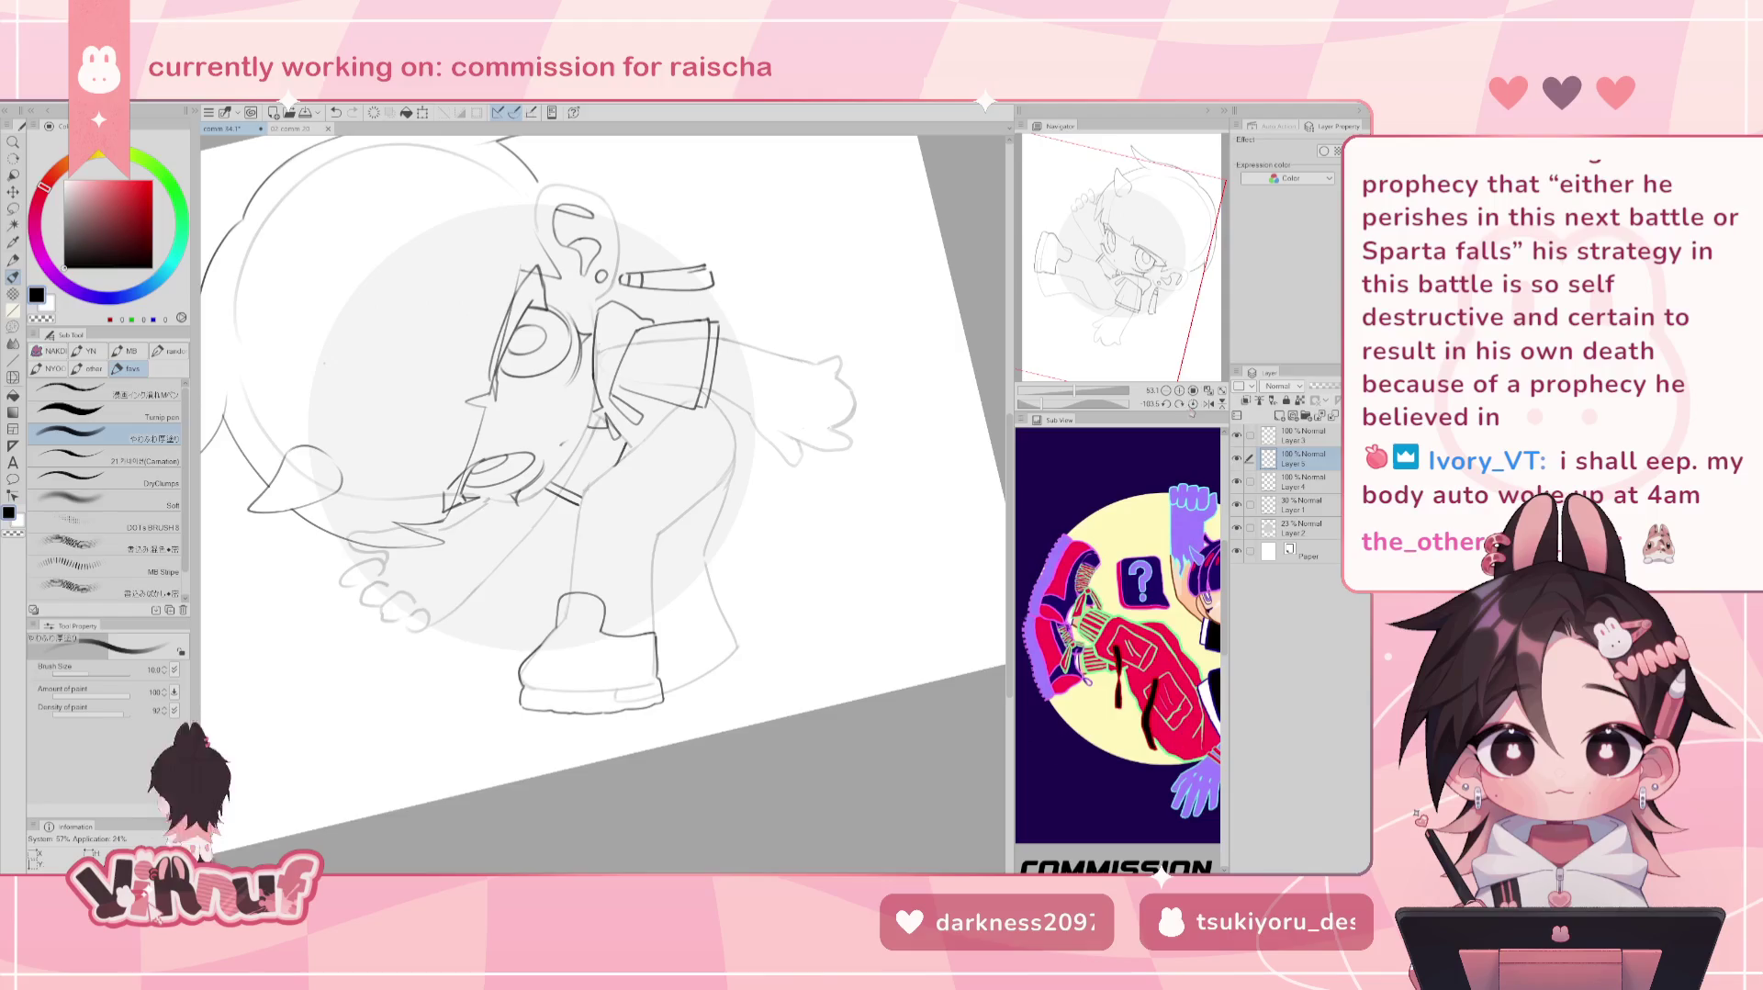
# Return the canvas rotation to upright after inking the sketch.
pyautogui.click(1193, 404)
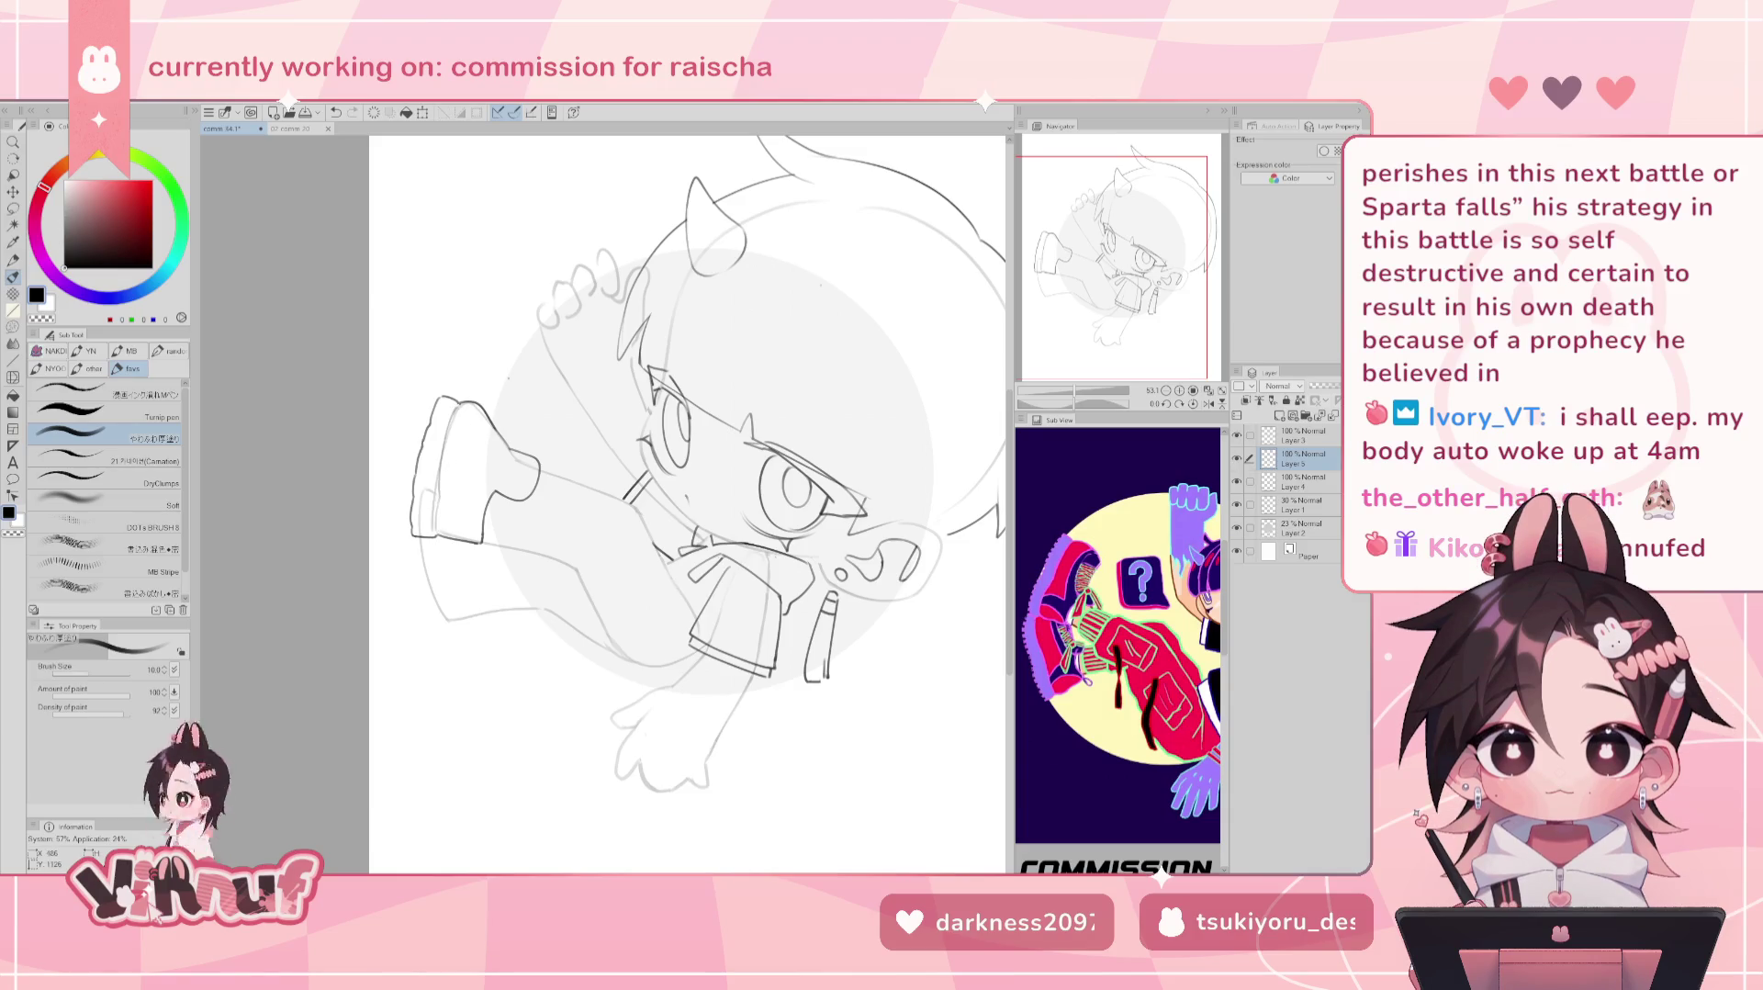
# Hide the rough sketch and Liquify the sleeve's right edge outward on a mirrored view.
pyautogui.click(1237, 528)
pyautogui.click(1237, 528)
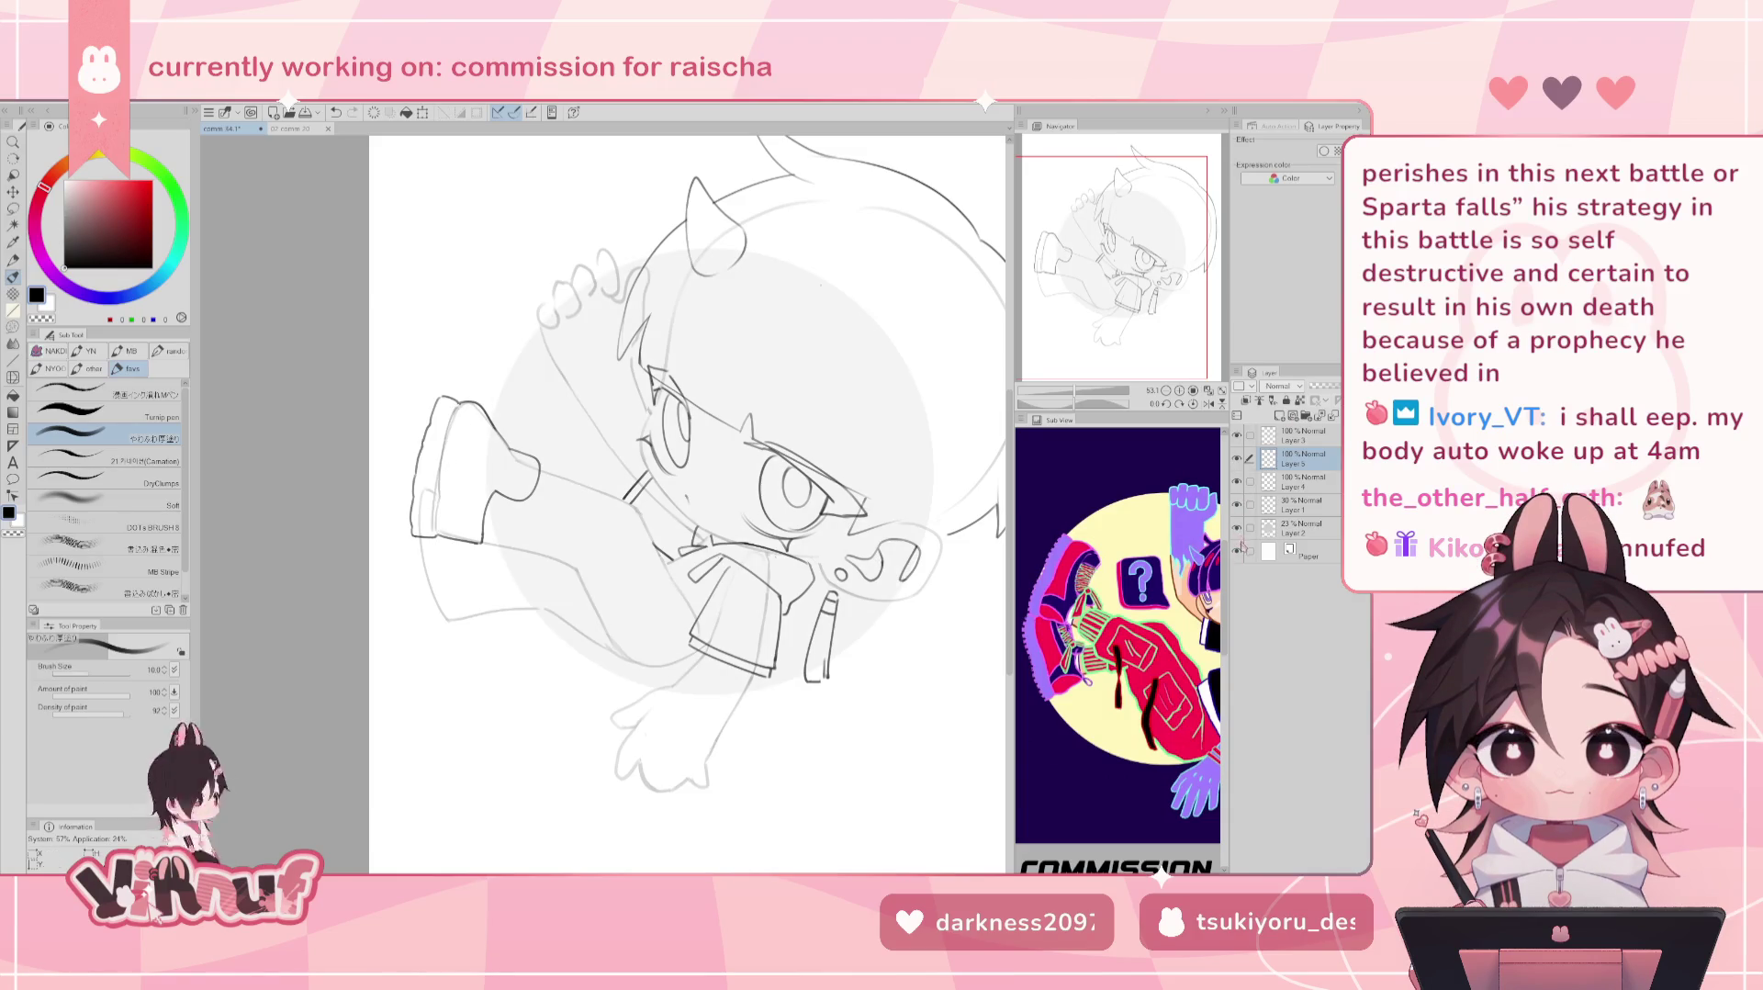
pyautogui.click(1237, 504)
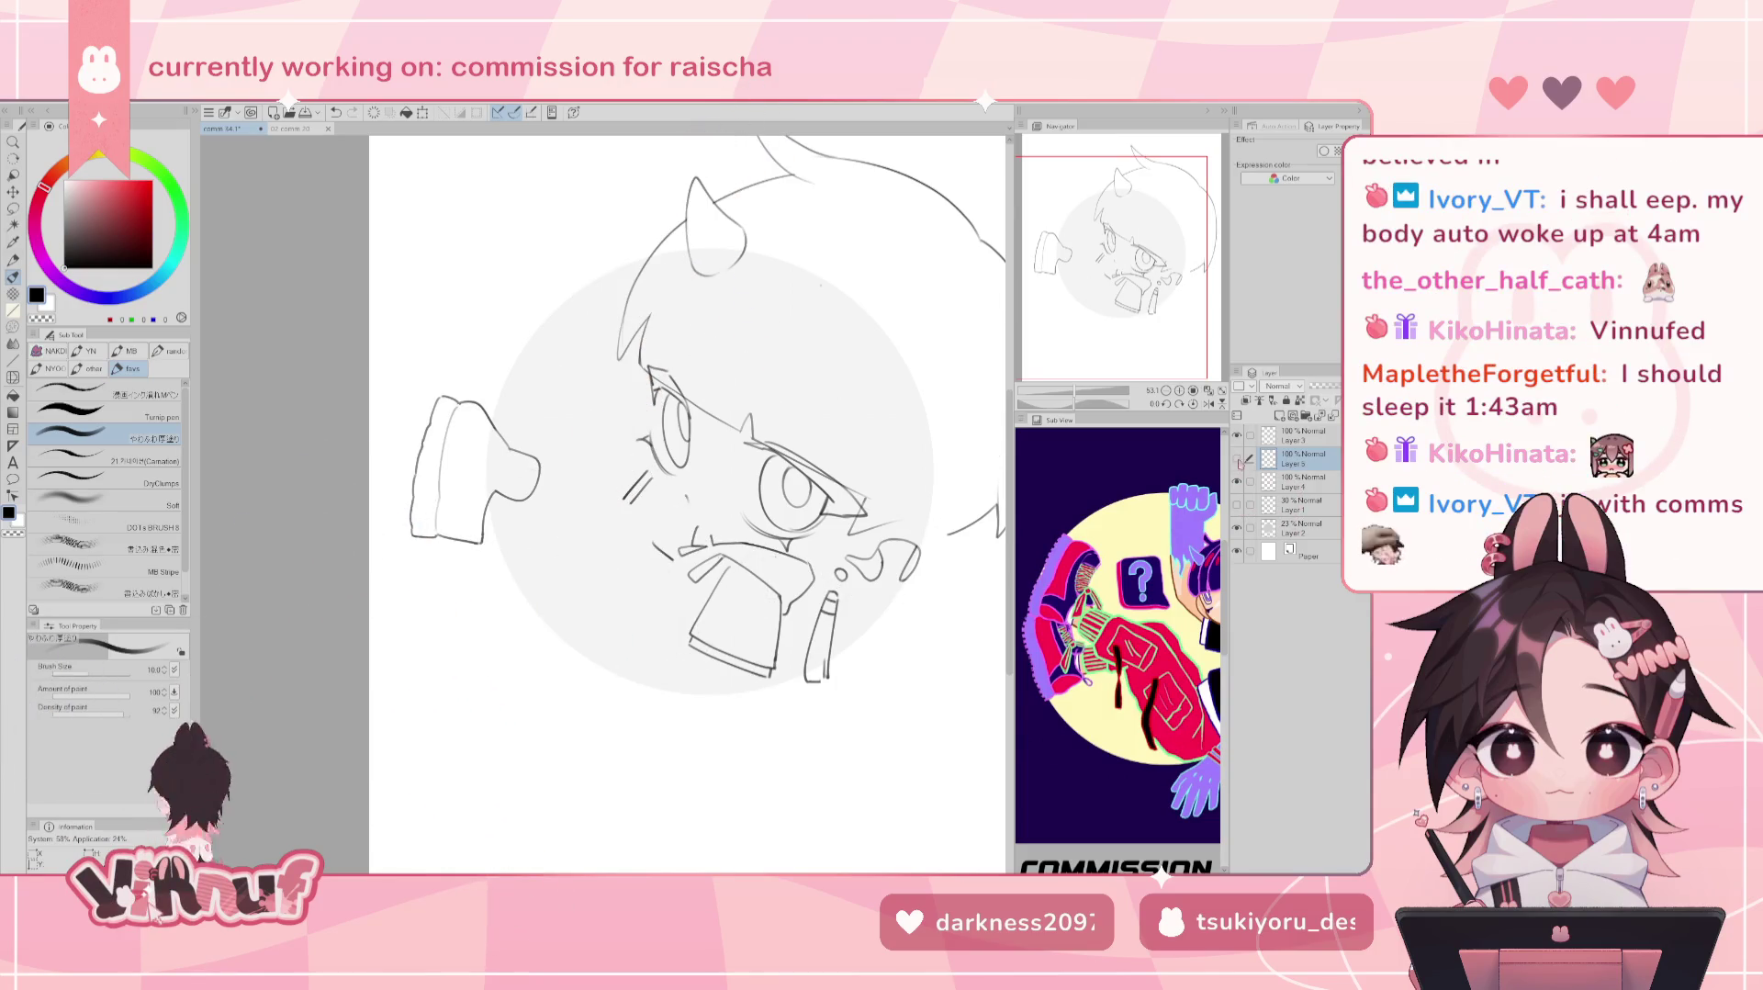
pyautogui.click(13, 377)
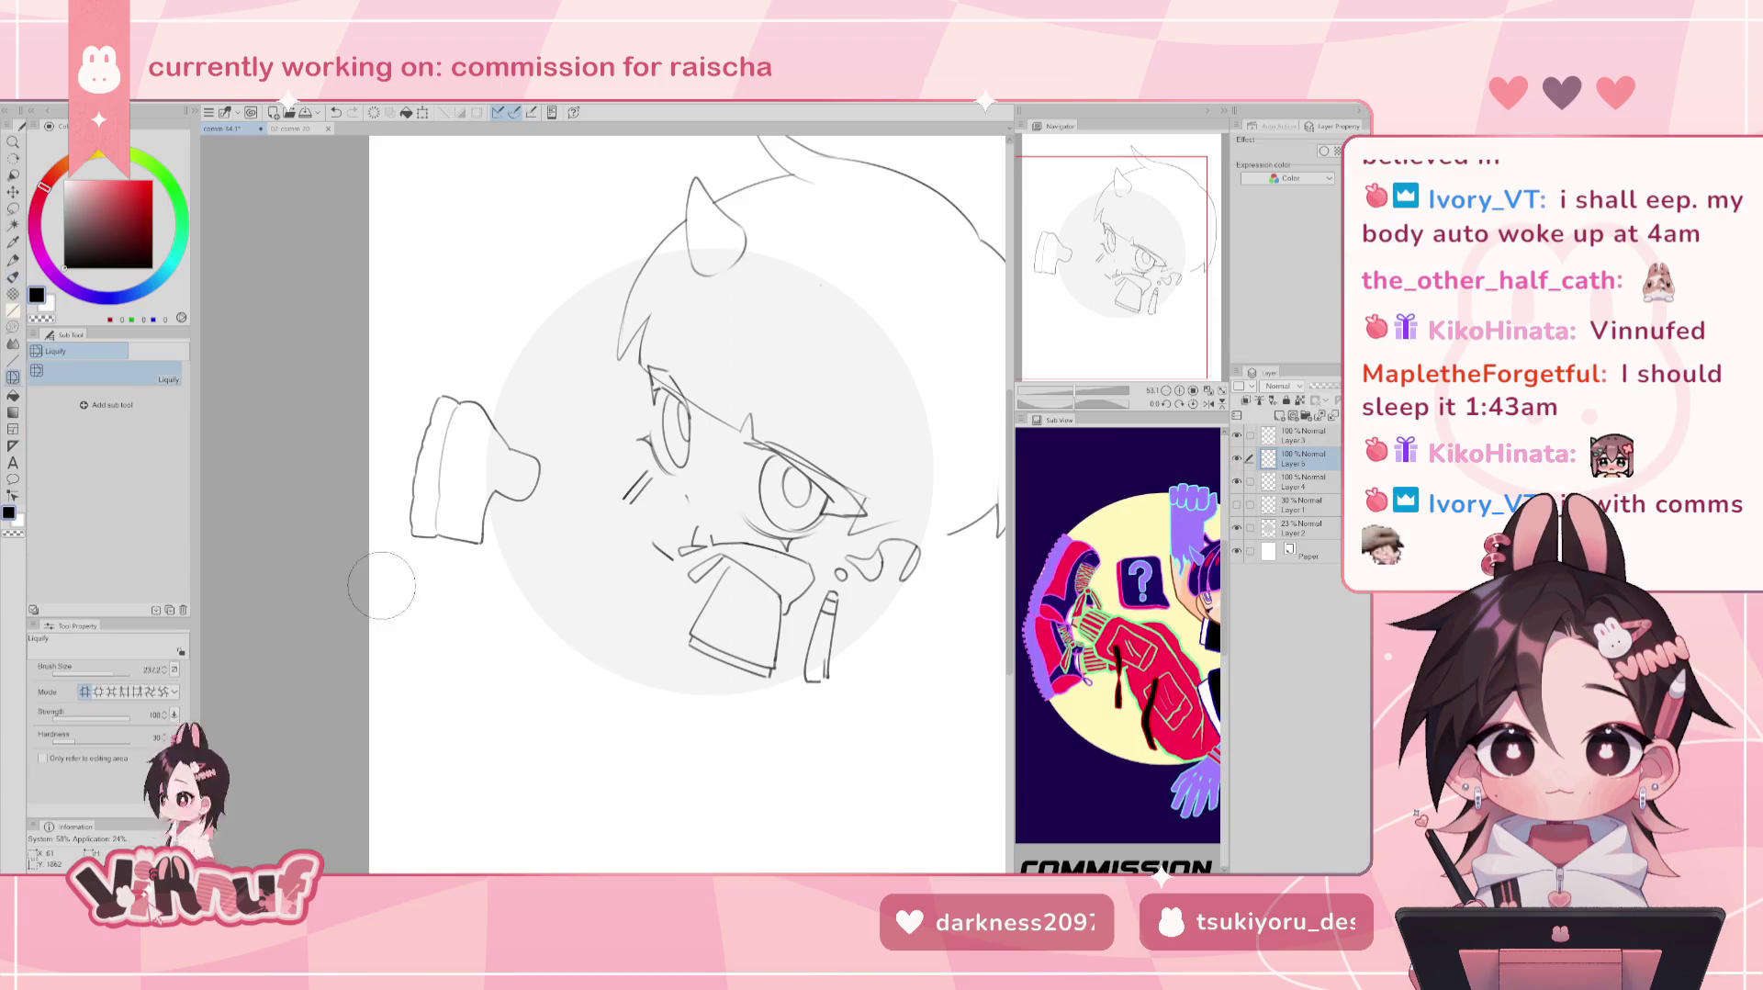
pyautogui.press('h')
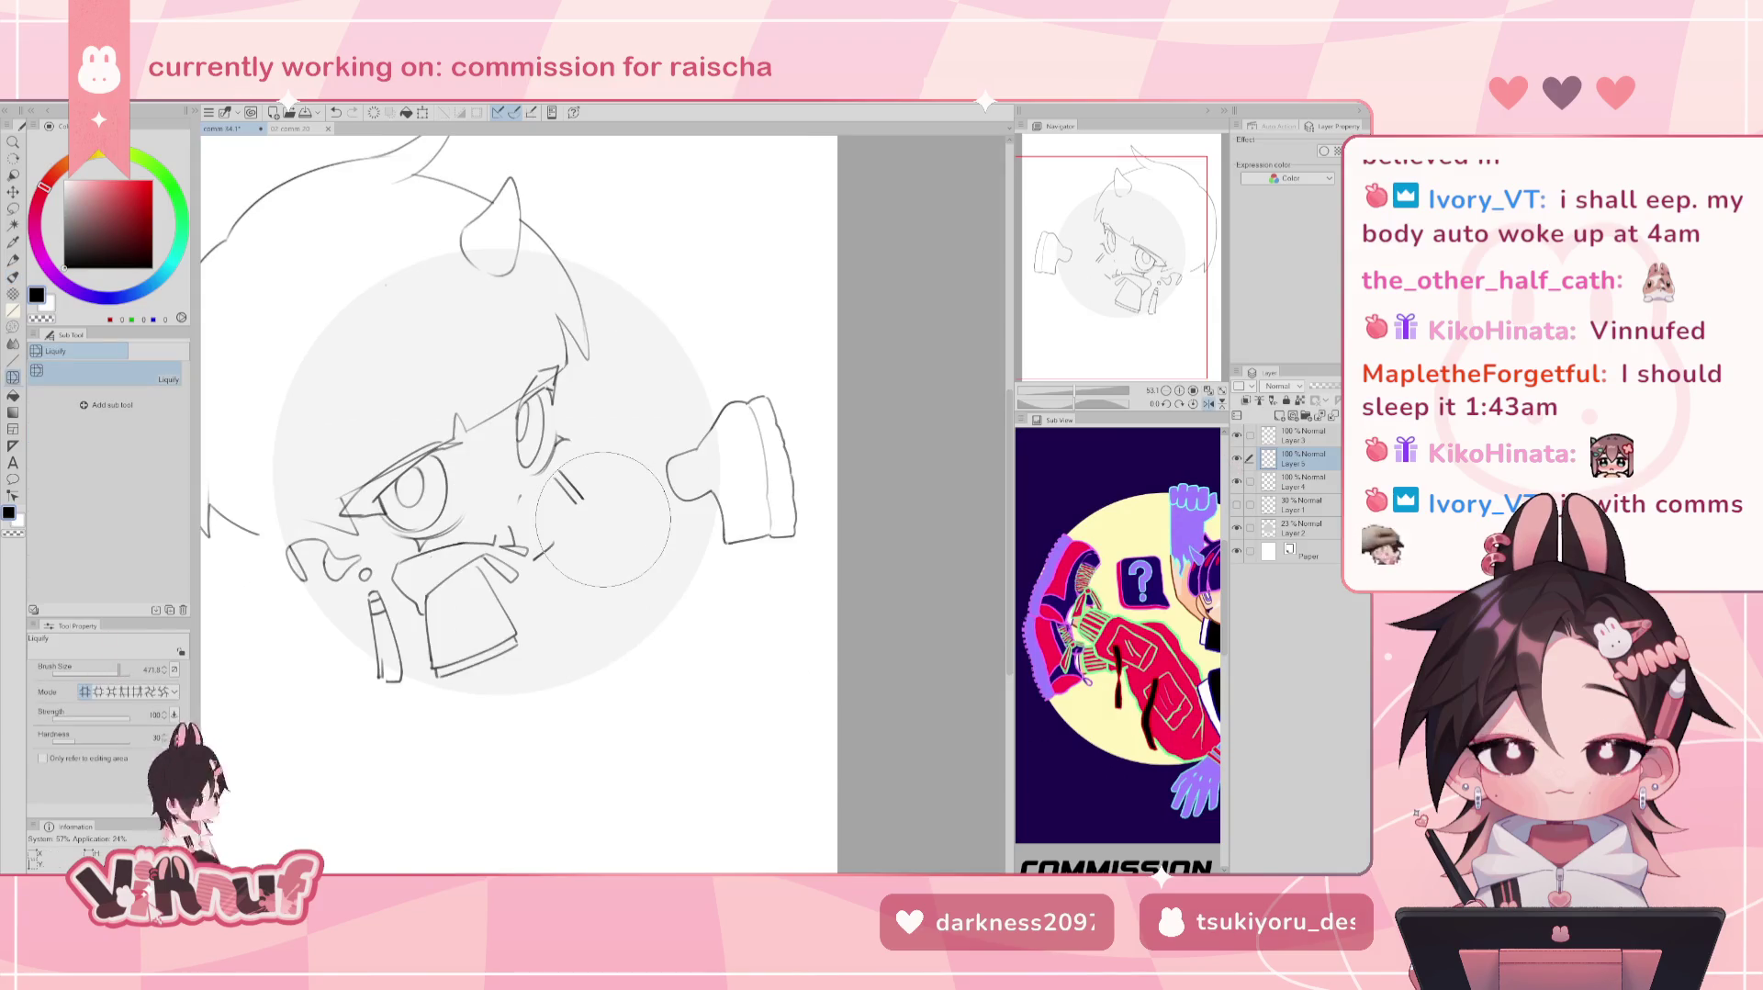
pyautogui.moveTo(841, 525); pyautogui.dragTo(850, 515)
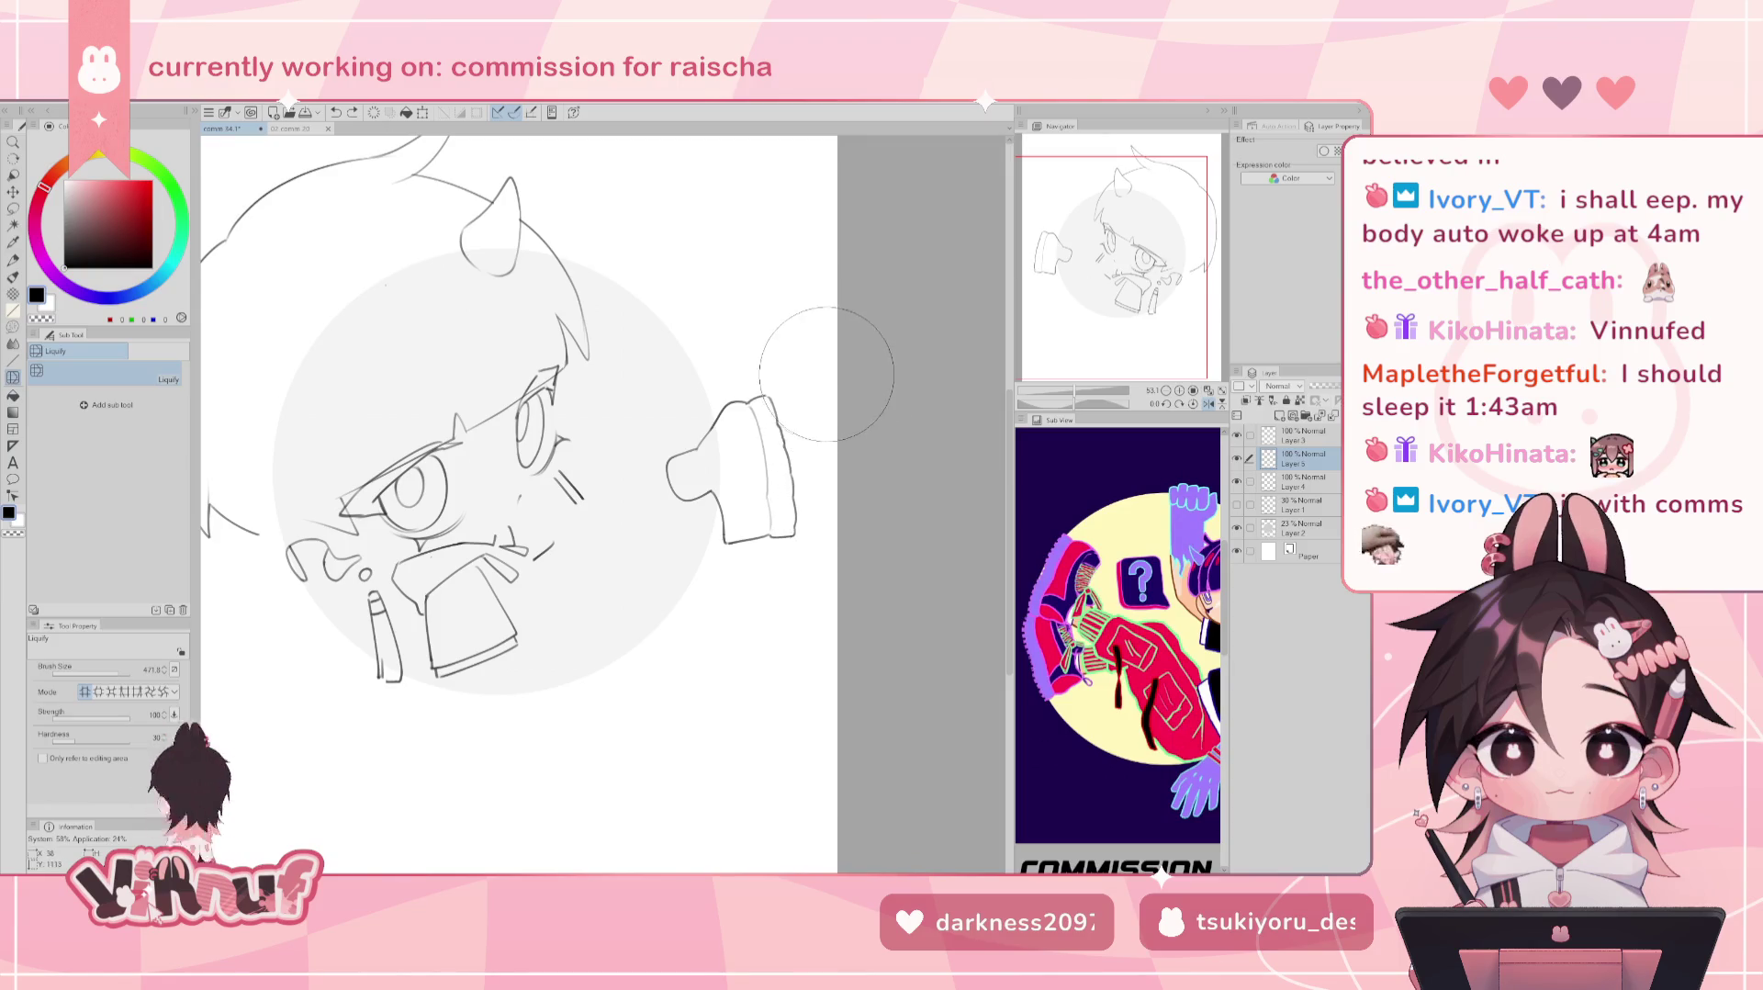
pyautogui.press('h')
pyautogui.press('h')
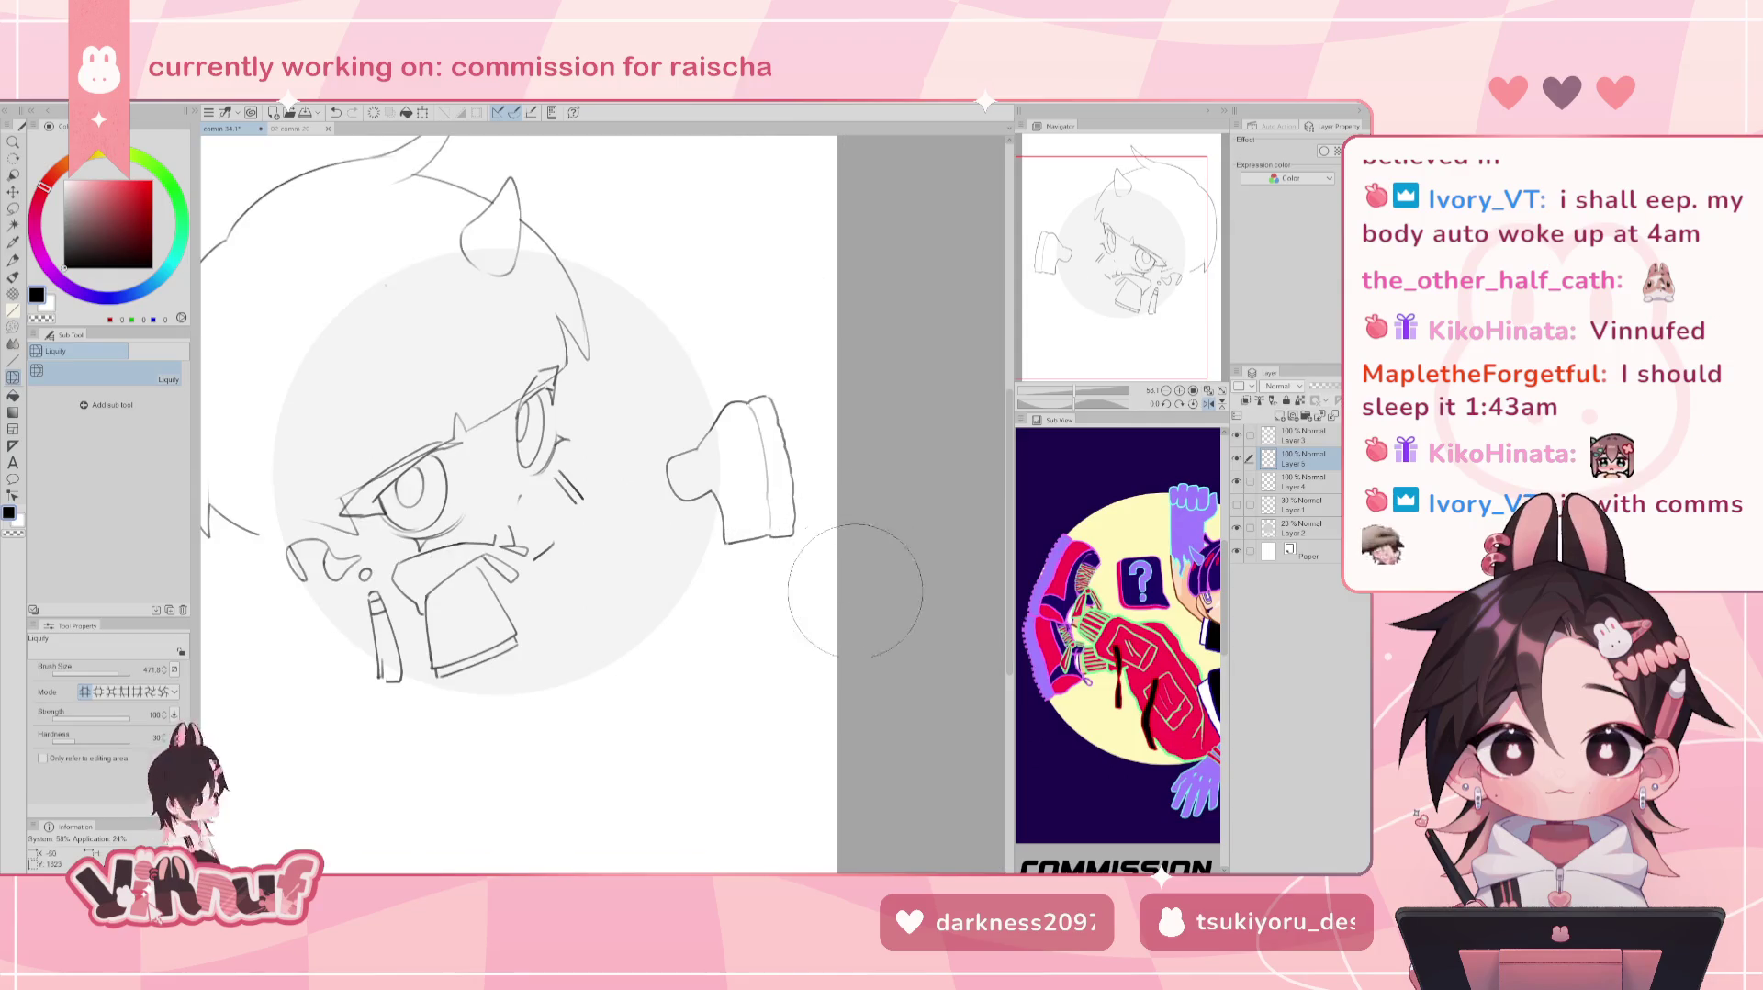
pyautogui.press('h')
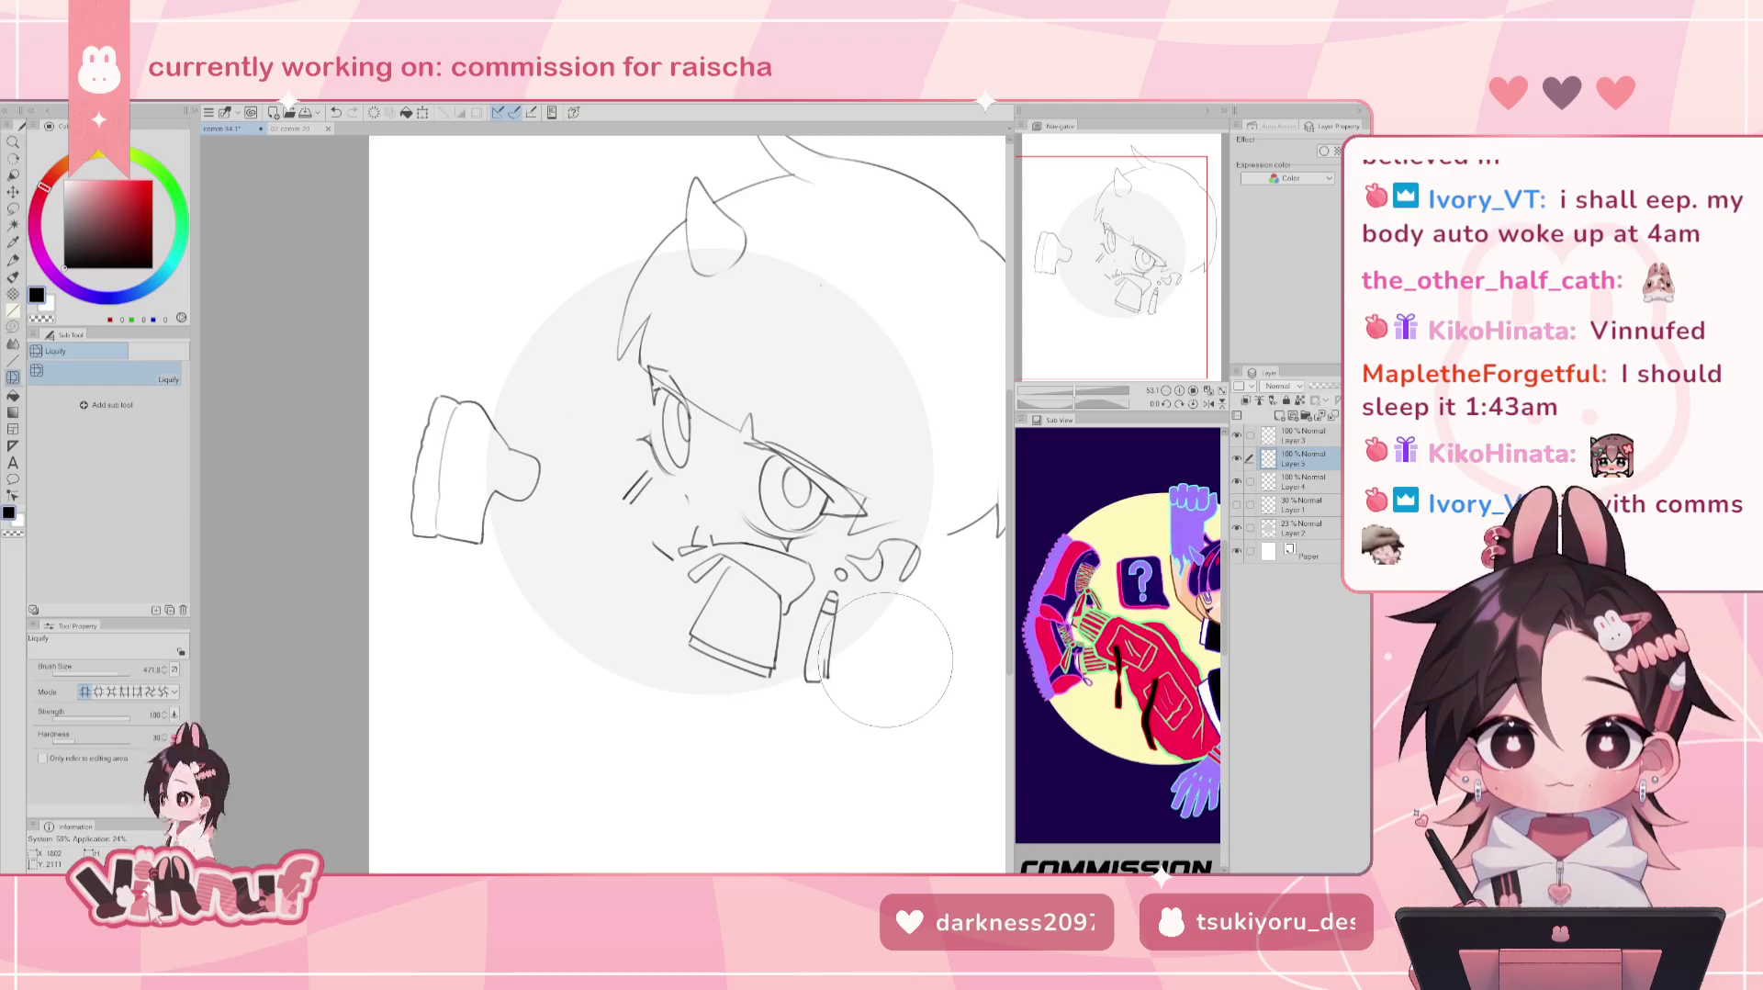
# Show the rough sketch layer again and compare the line art with and without it.
pyautogui.click(1238, 504)
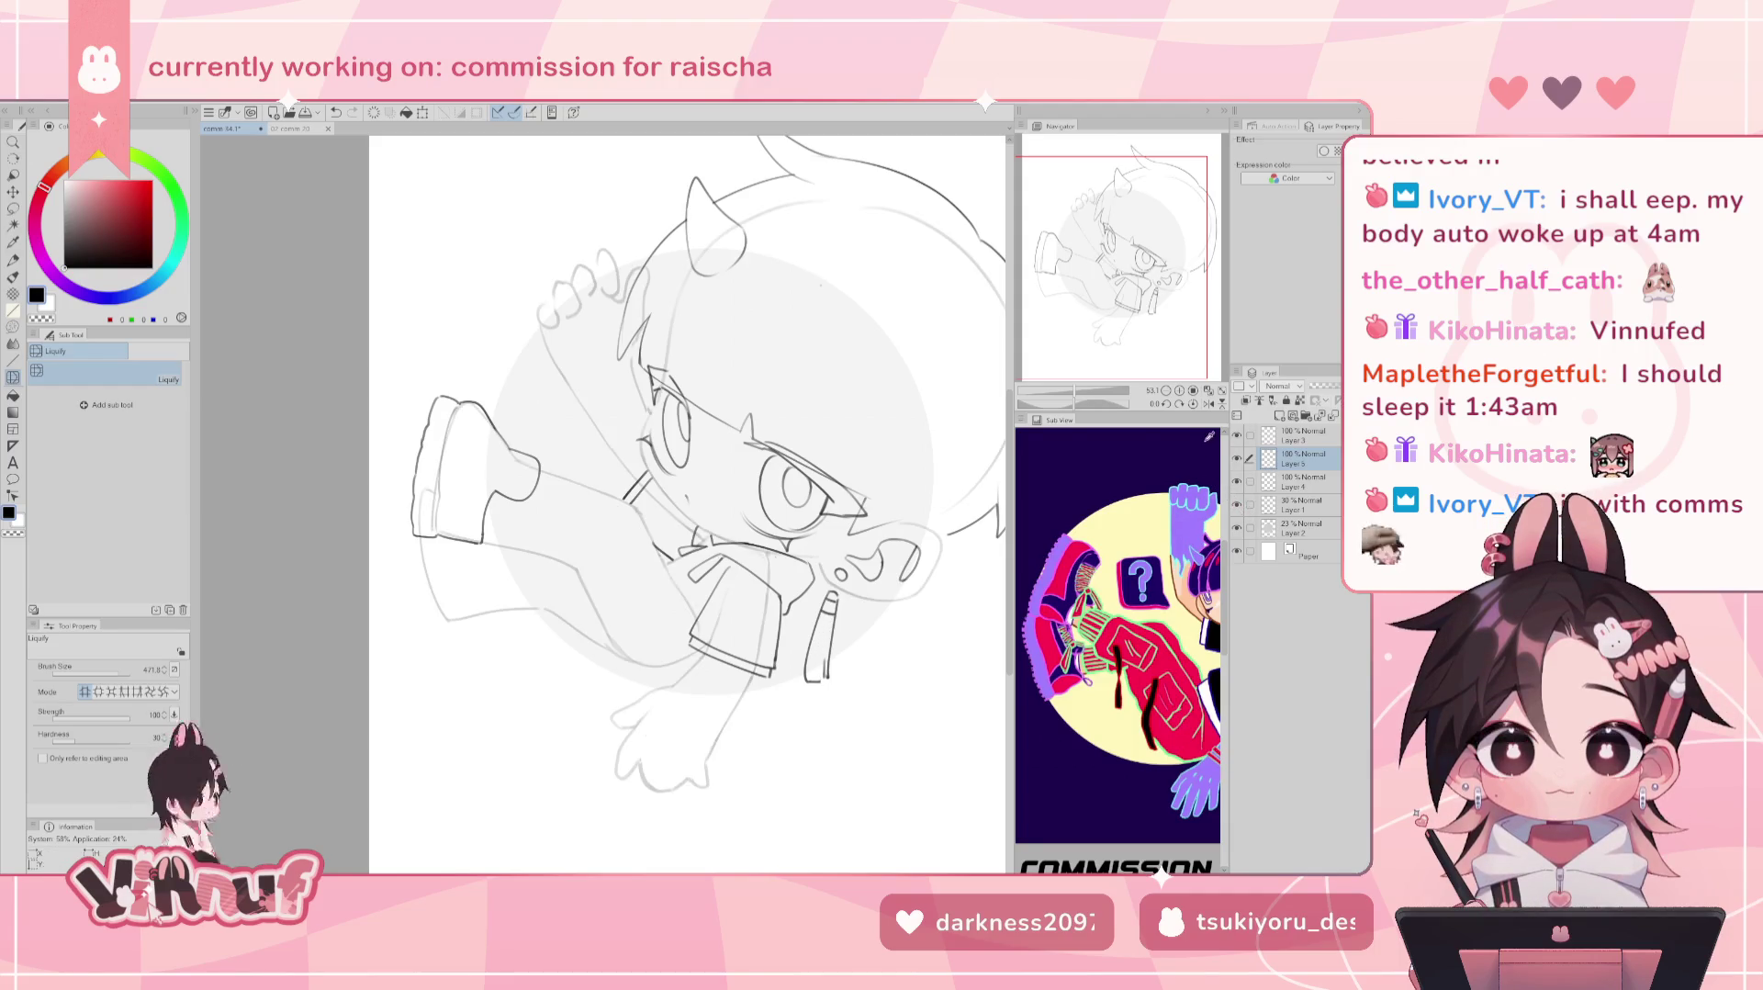
pyautogui.click(1238, 457)
pyautogui.click(1238, 457)
pyautogui.click(1238, 457)
pyautogui.click(1238, 457)
# Draw a line down the sleeve, redrawing it several times until it sits right.
pyautogui.press('b')
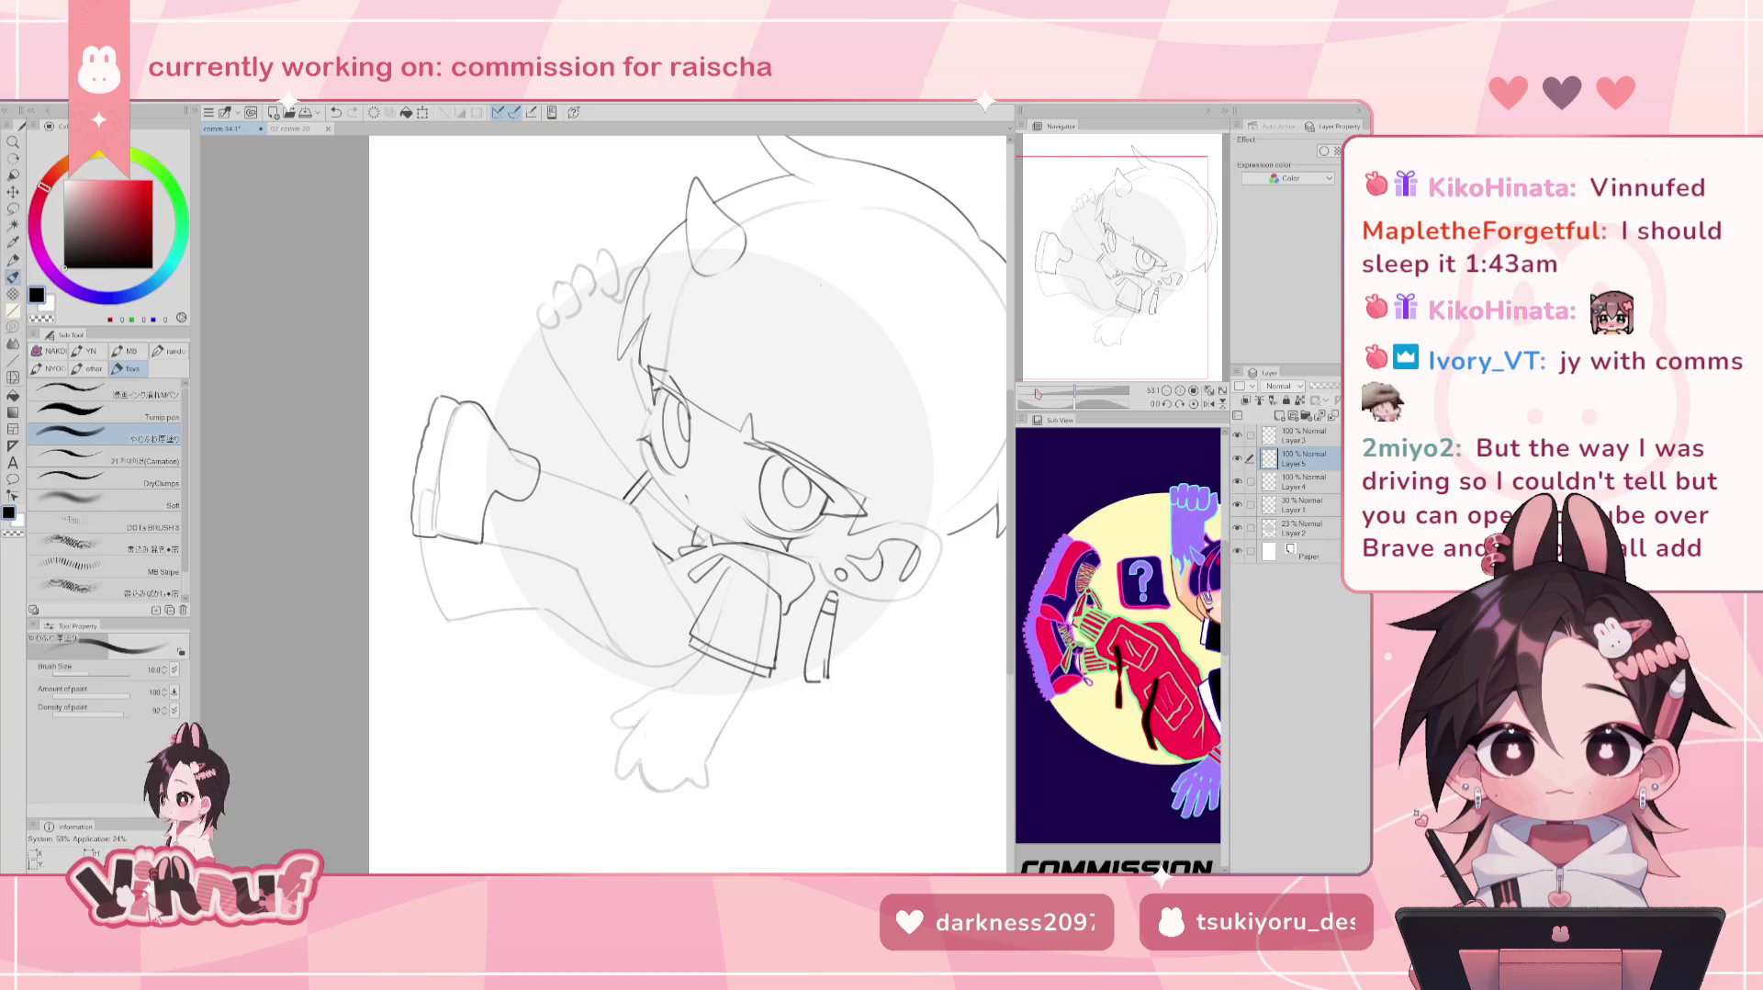
pyautogui.press('r')
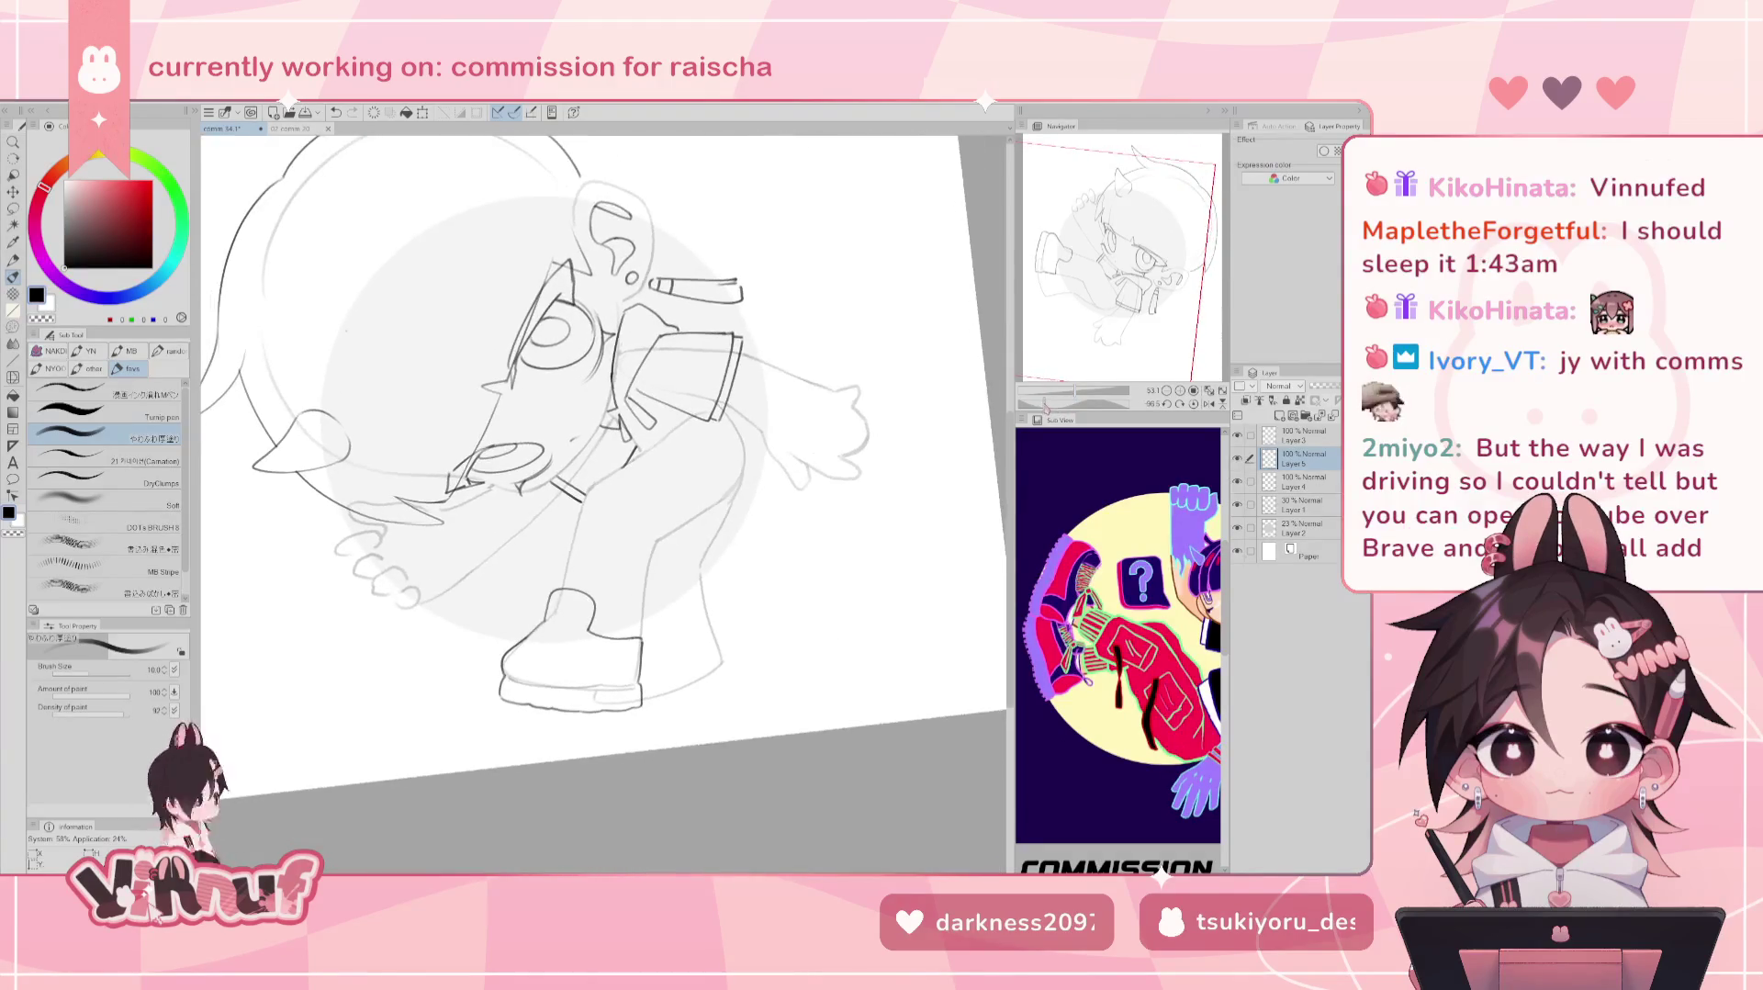
pyautogui.click(1182, 404)
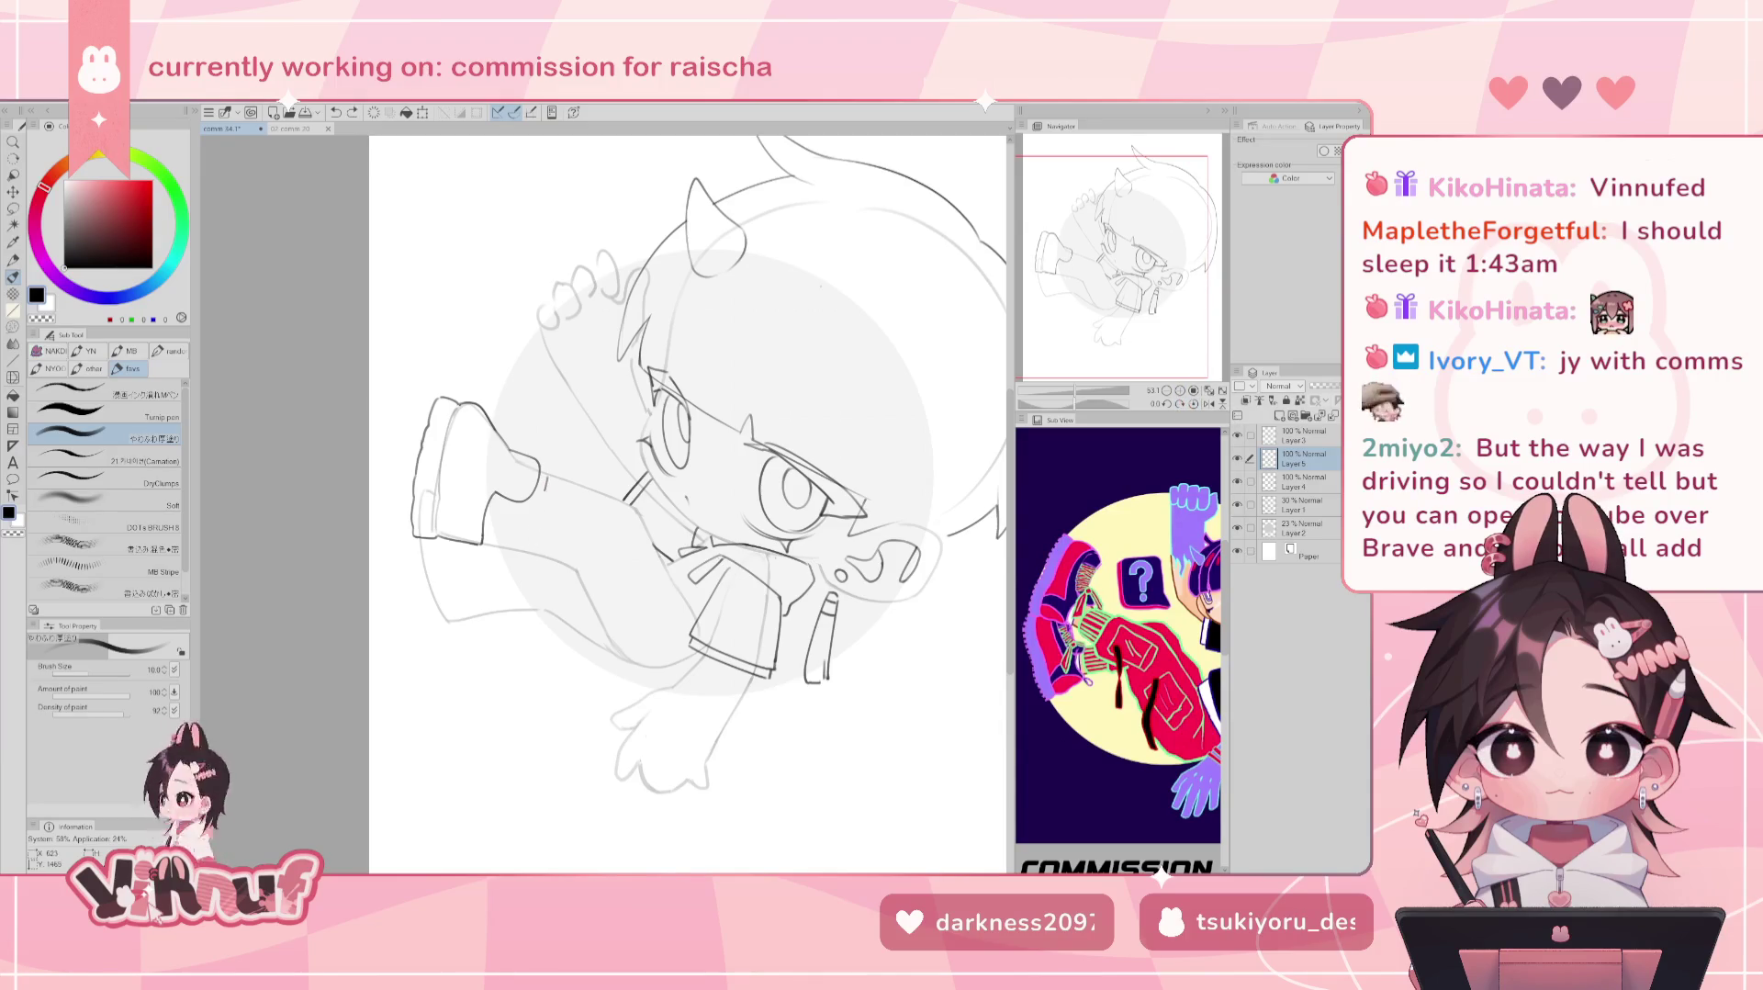
pyautogui.moveTo(548, 474); pyautogui.dragTo(532, 548)
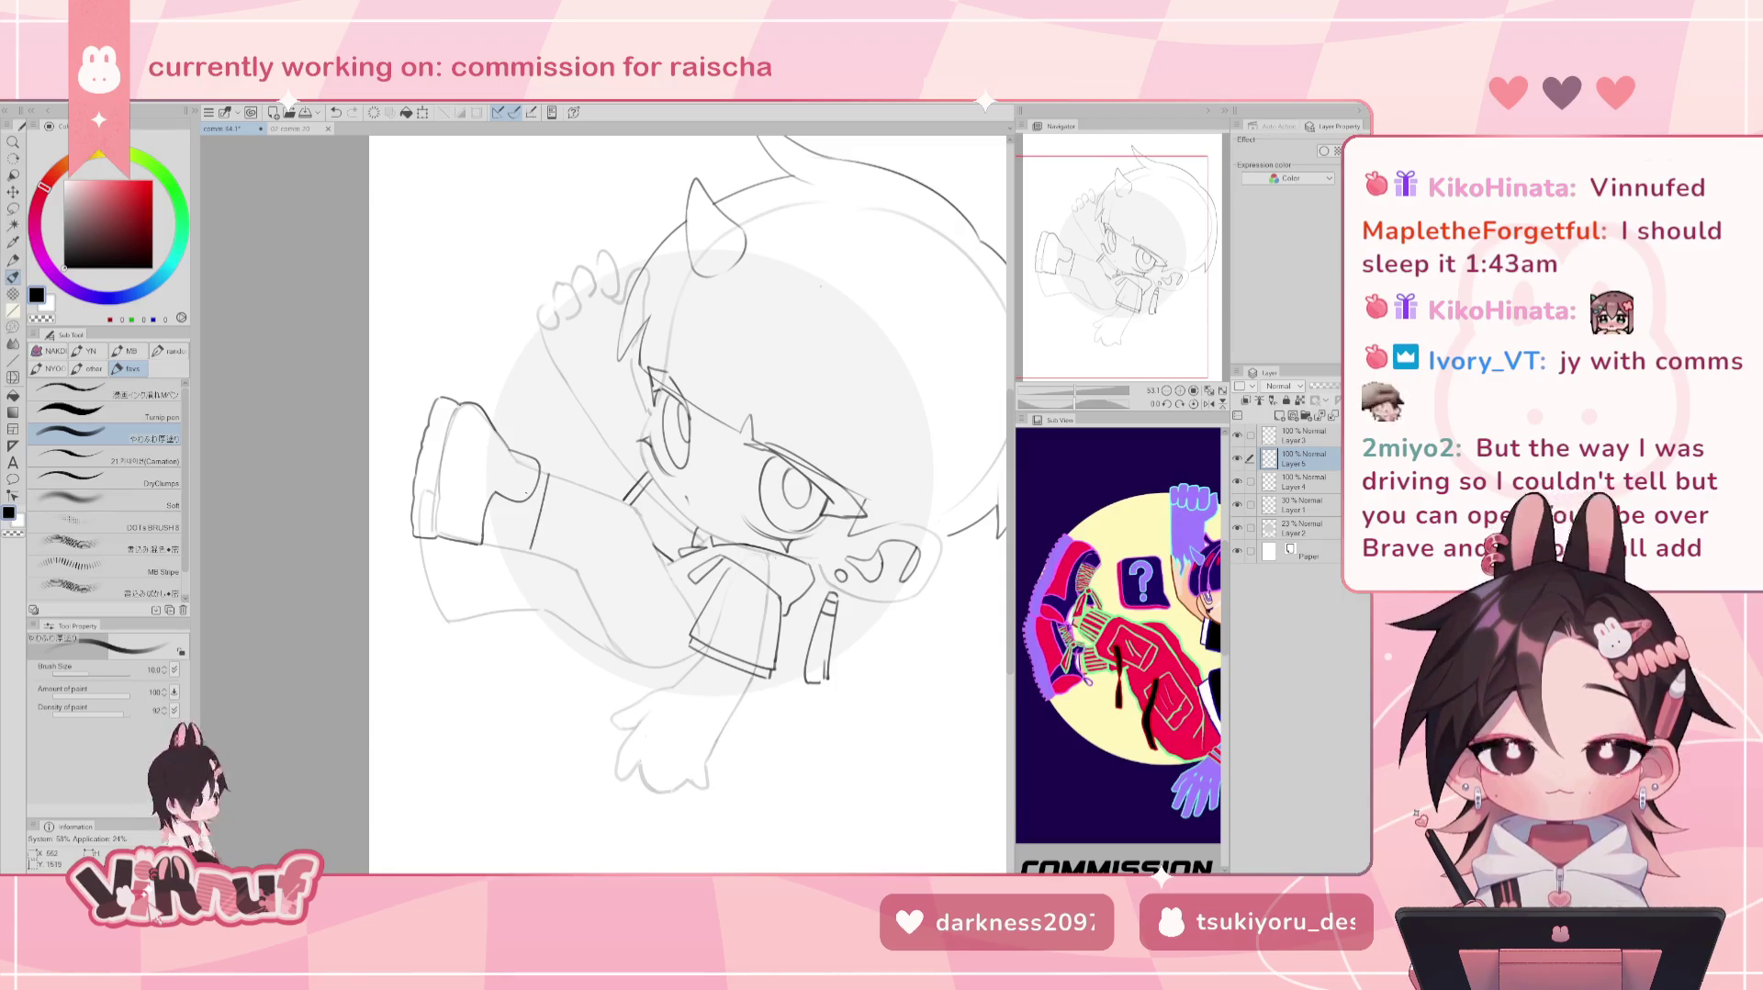
pyautogui.hotkey('ctrl', 'z')
pyautogui.hotkey('ctrl', 'z')
pyautogui.moveTo(548, 474); pyautogui.dragTo(534, 555)
pyautogui.hotkey('ctrl', 'z')
pyautogui.hotkey('ctrl', 'z')
pyautogui.moveTo(548, 477); pyautogui.dragTo(531, 556)
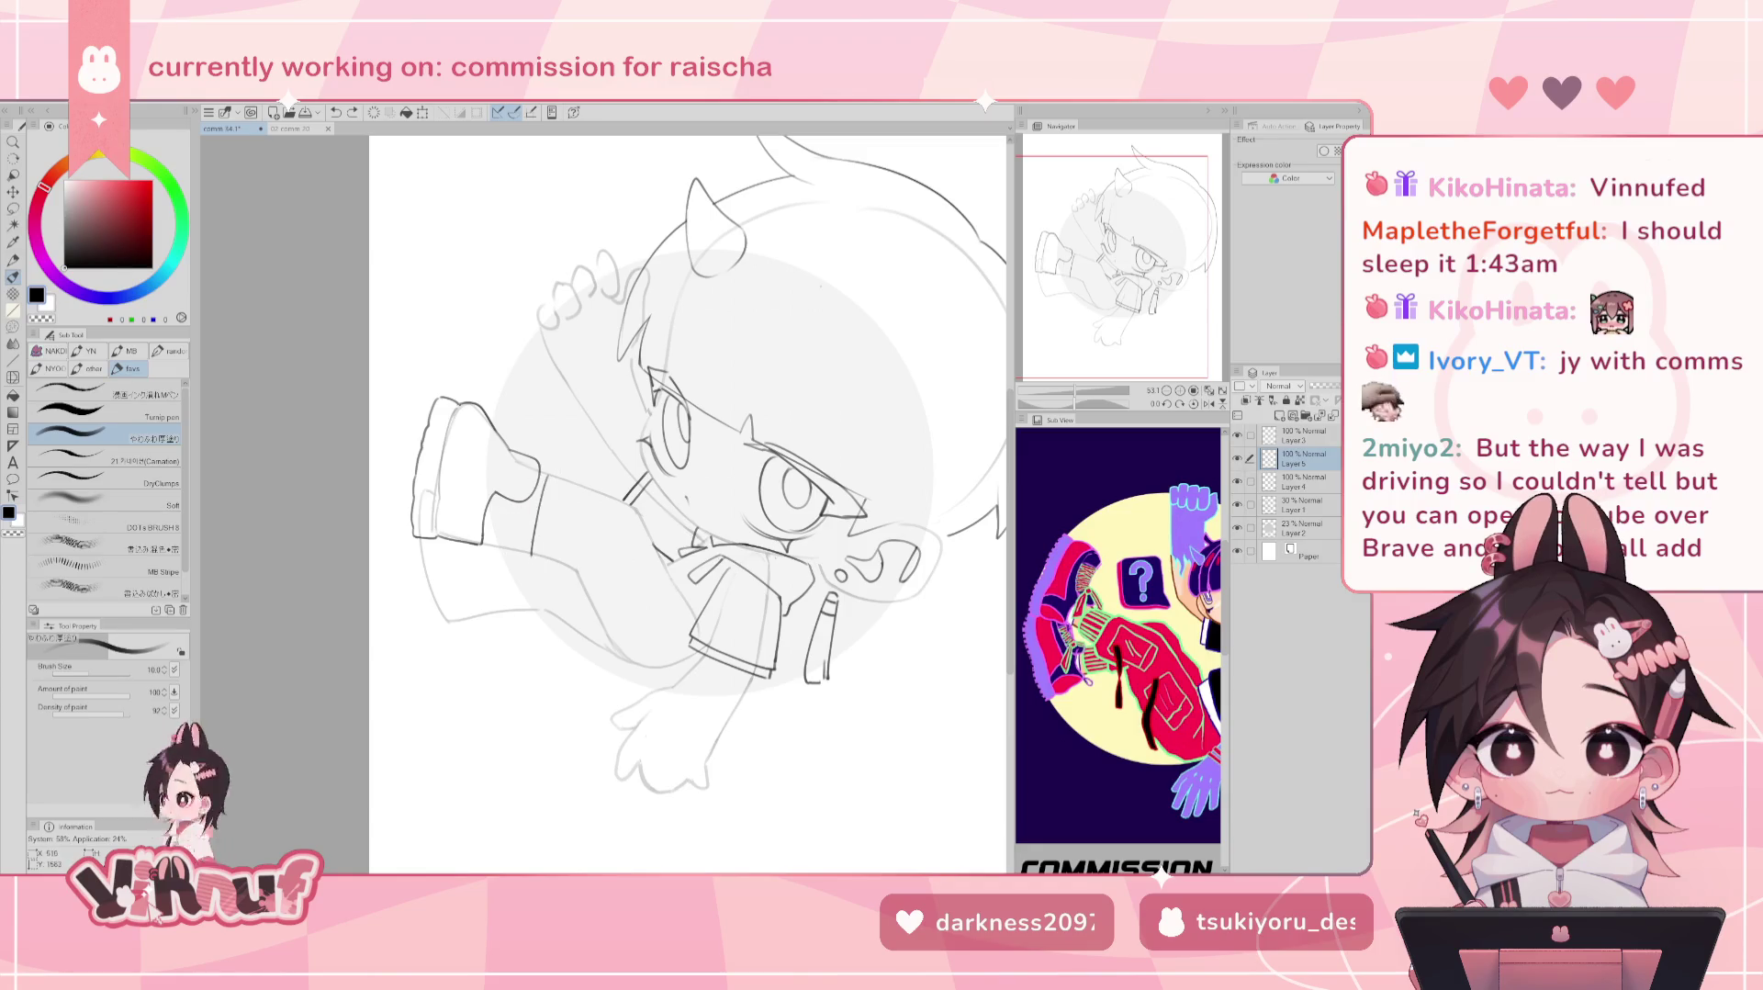
pyautogui.hotkey('ctrl', 'z')
pyautogui.moveTo(517, 501); pyautogui.dragTo(508, 549)
pyautogui.hotkey('ctrl', 'z')
pyautogui.hotkey('ctrl', 'z')
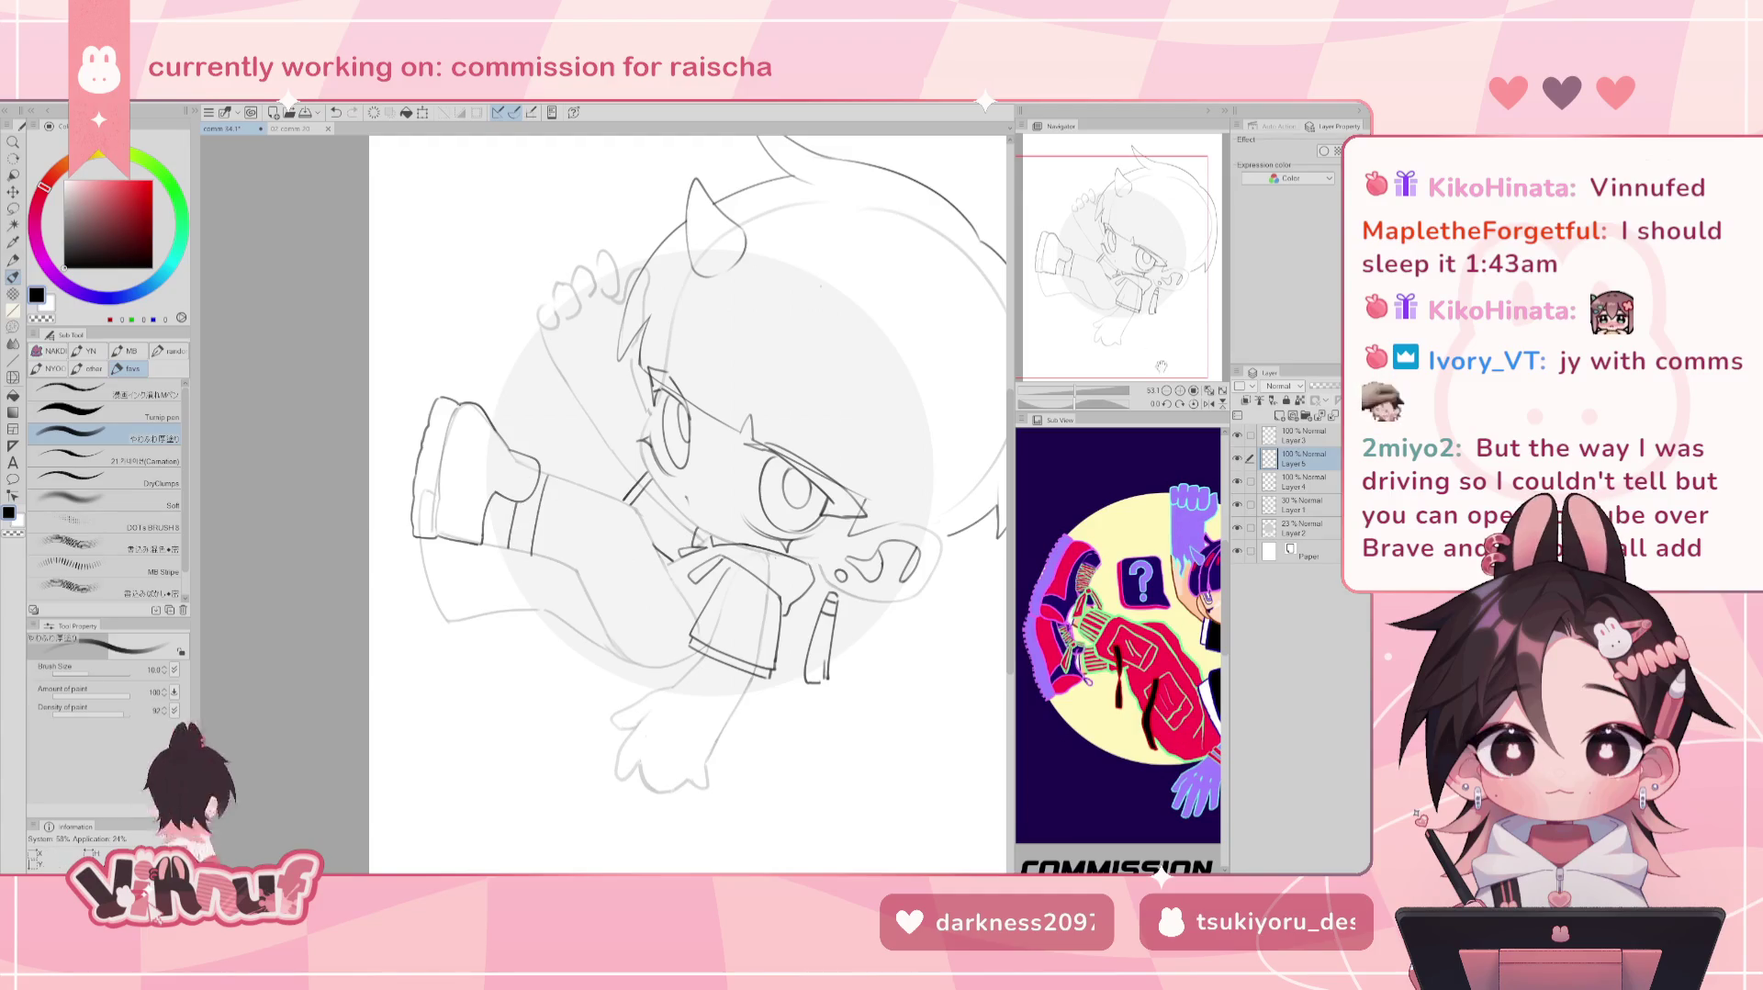
# Tilt the canvas view and test a short stroke, then undo it.
pyautogui.moveTo(1075, 405); pyautogui.dragTo(1025, 385)
pyautogui.moveTo(649, 608); pyautogui.dragTo(643, 639)
pyautogui.hotkey('ctrl', 'z')
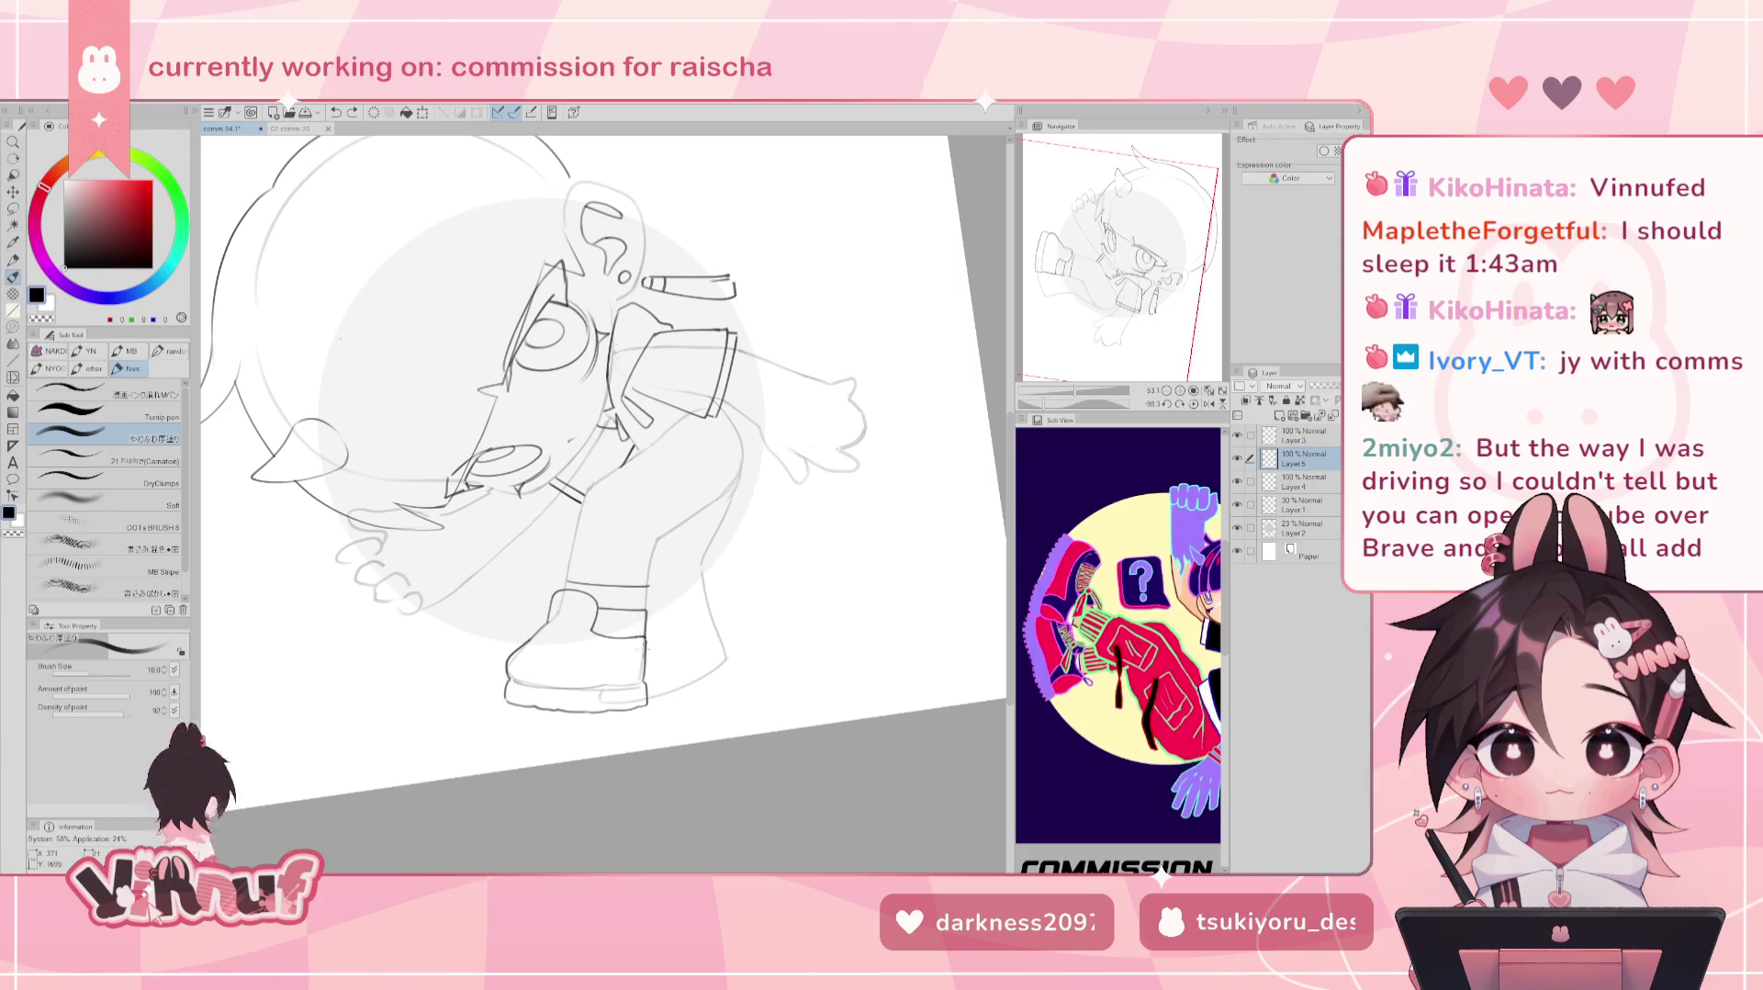
# Ink a short line at the kicking boot's heel, redrawing it once, then straighten the view.
pyautogui.press('e')
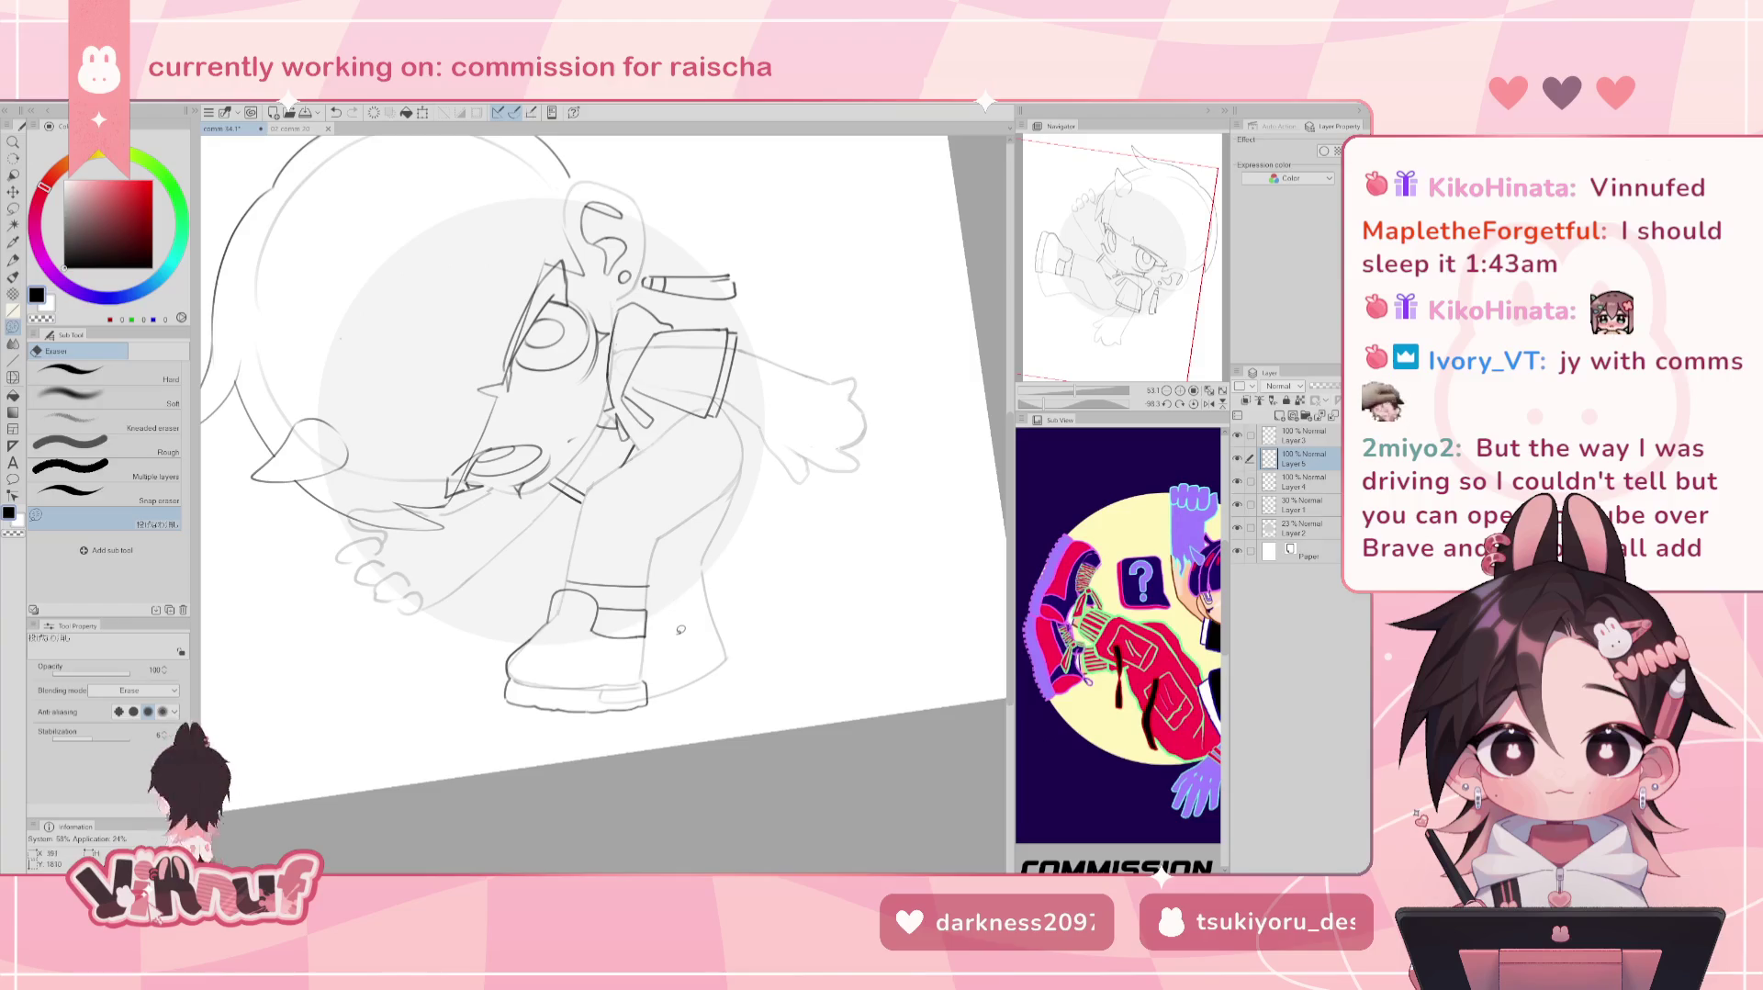
pyautogui.press('b')
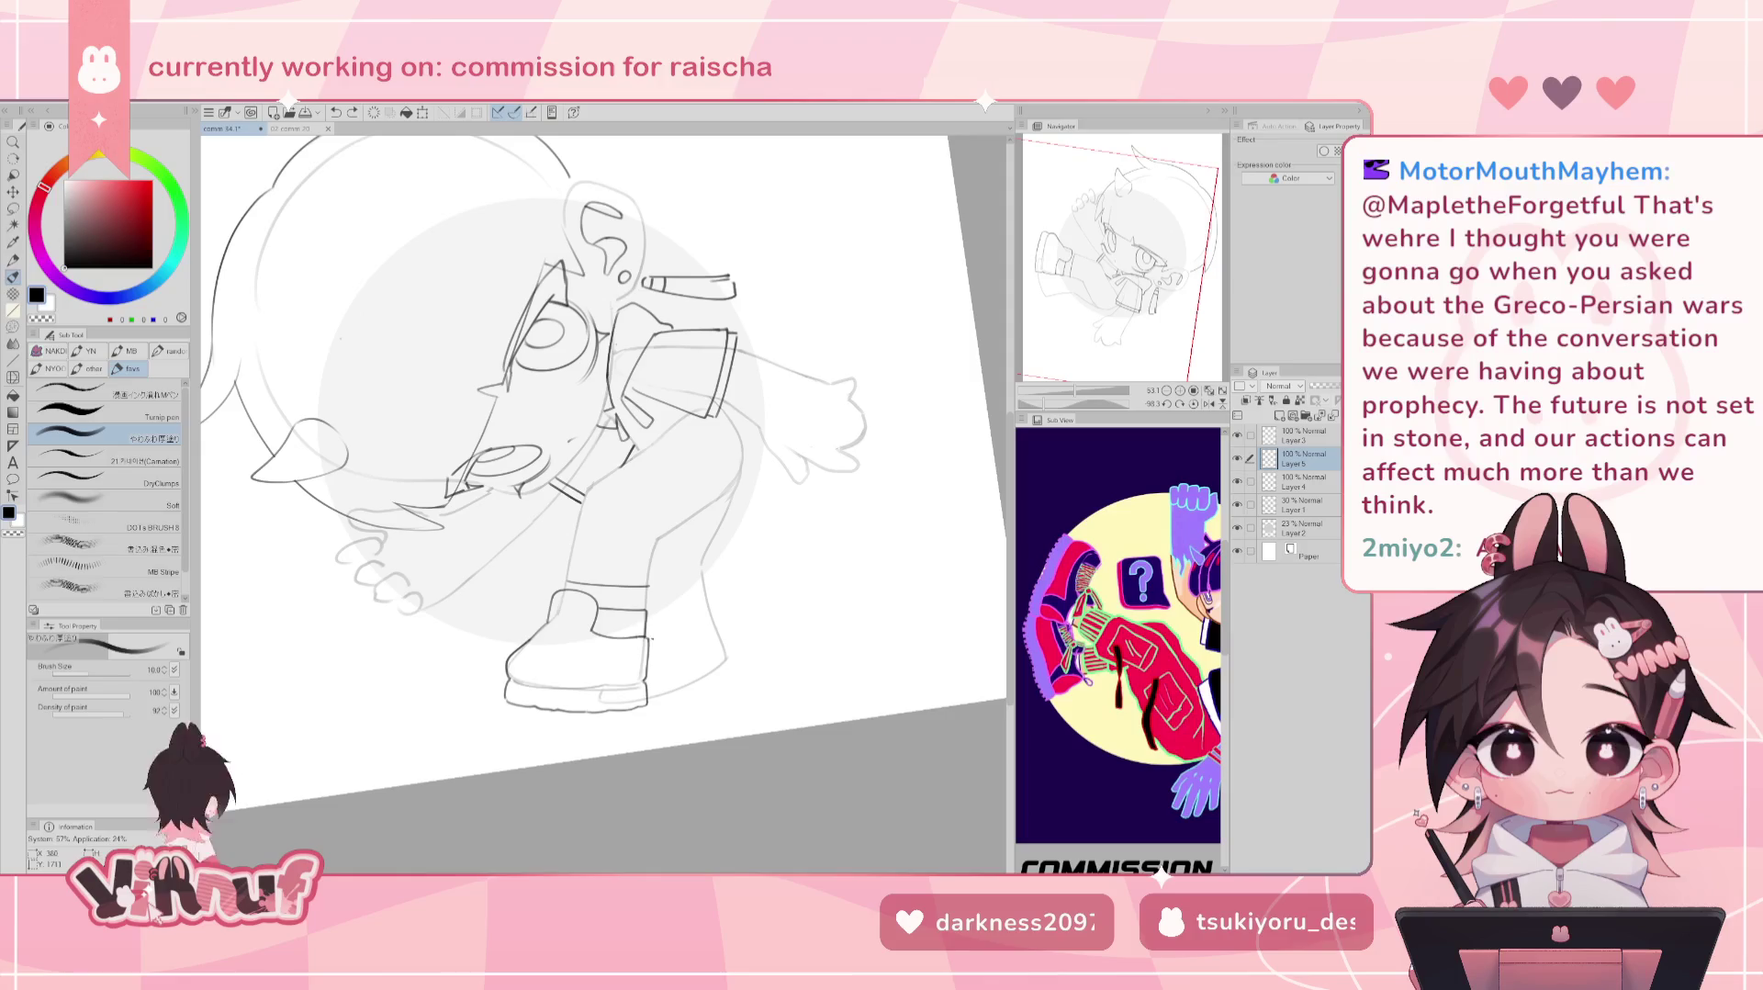
pyautogui.moveTo(654, 638); pyautogui.dragTo(658, 645)
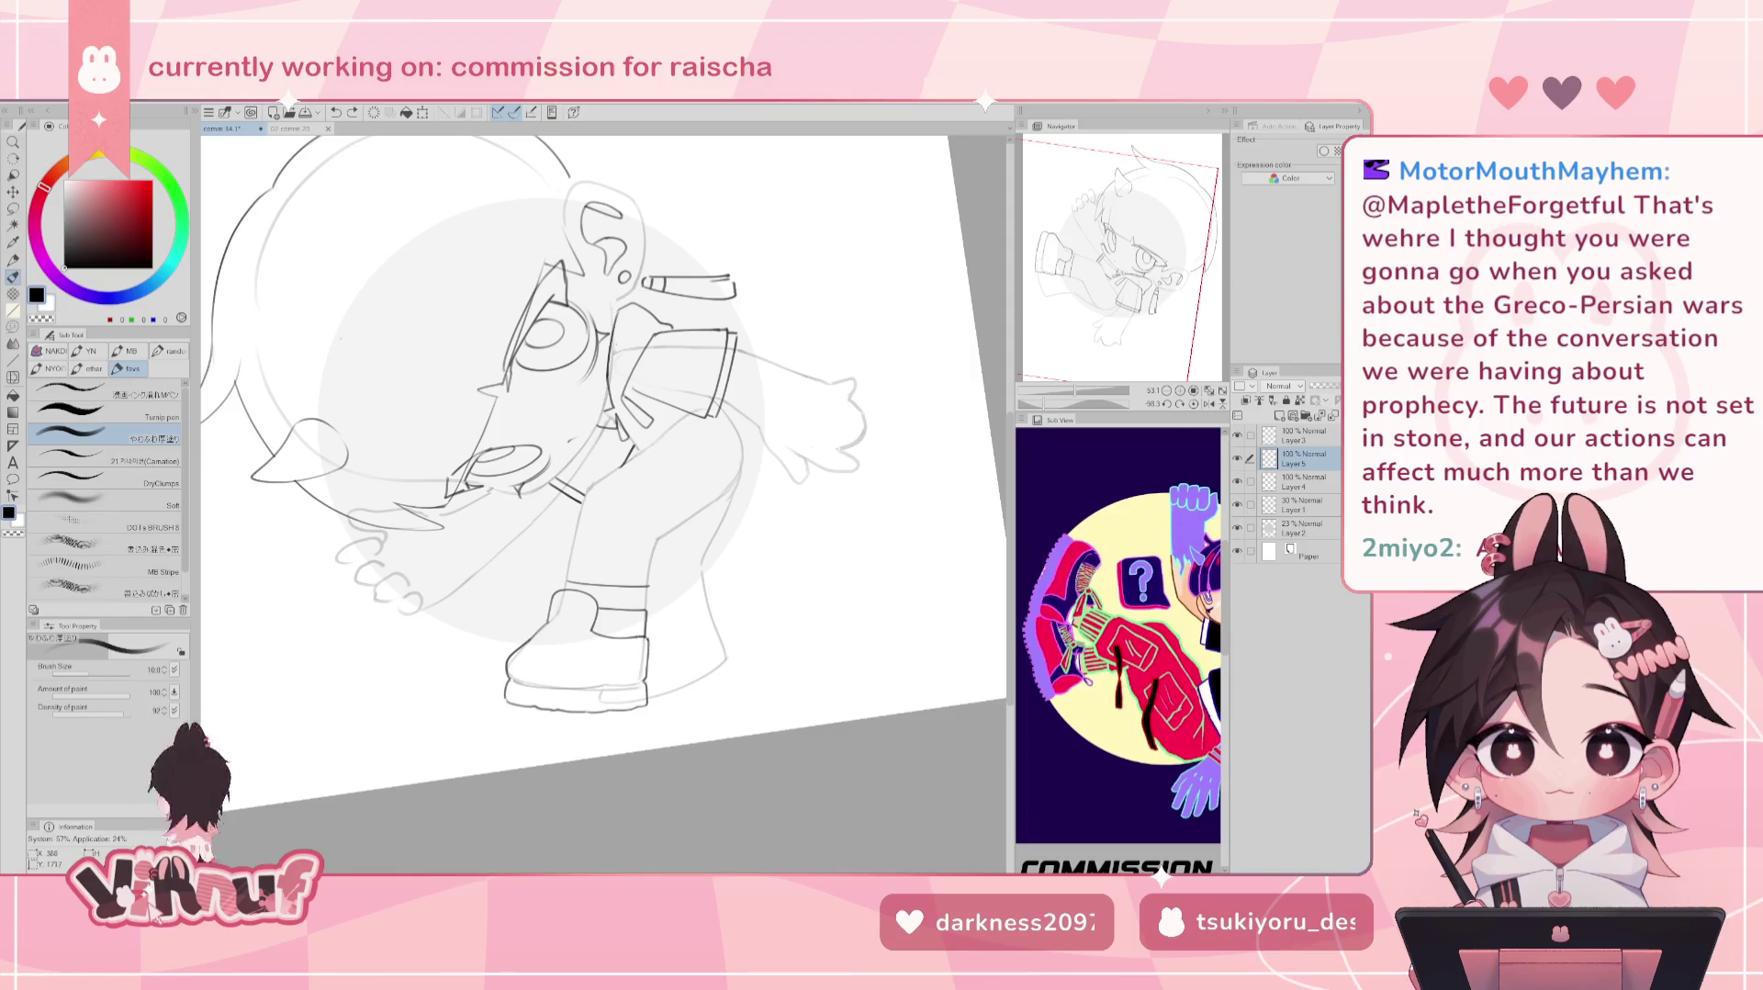
pyautogui.hotkey('ctrl', 'z')
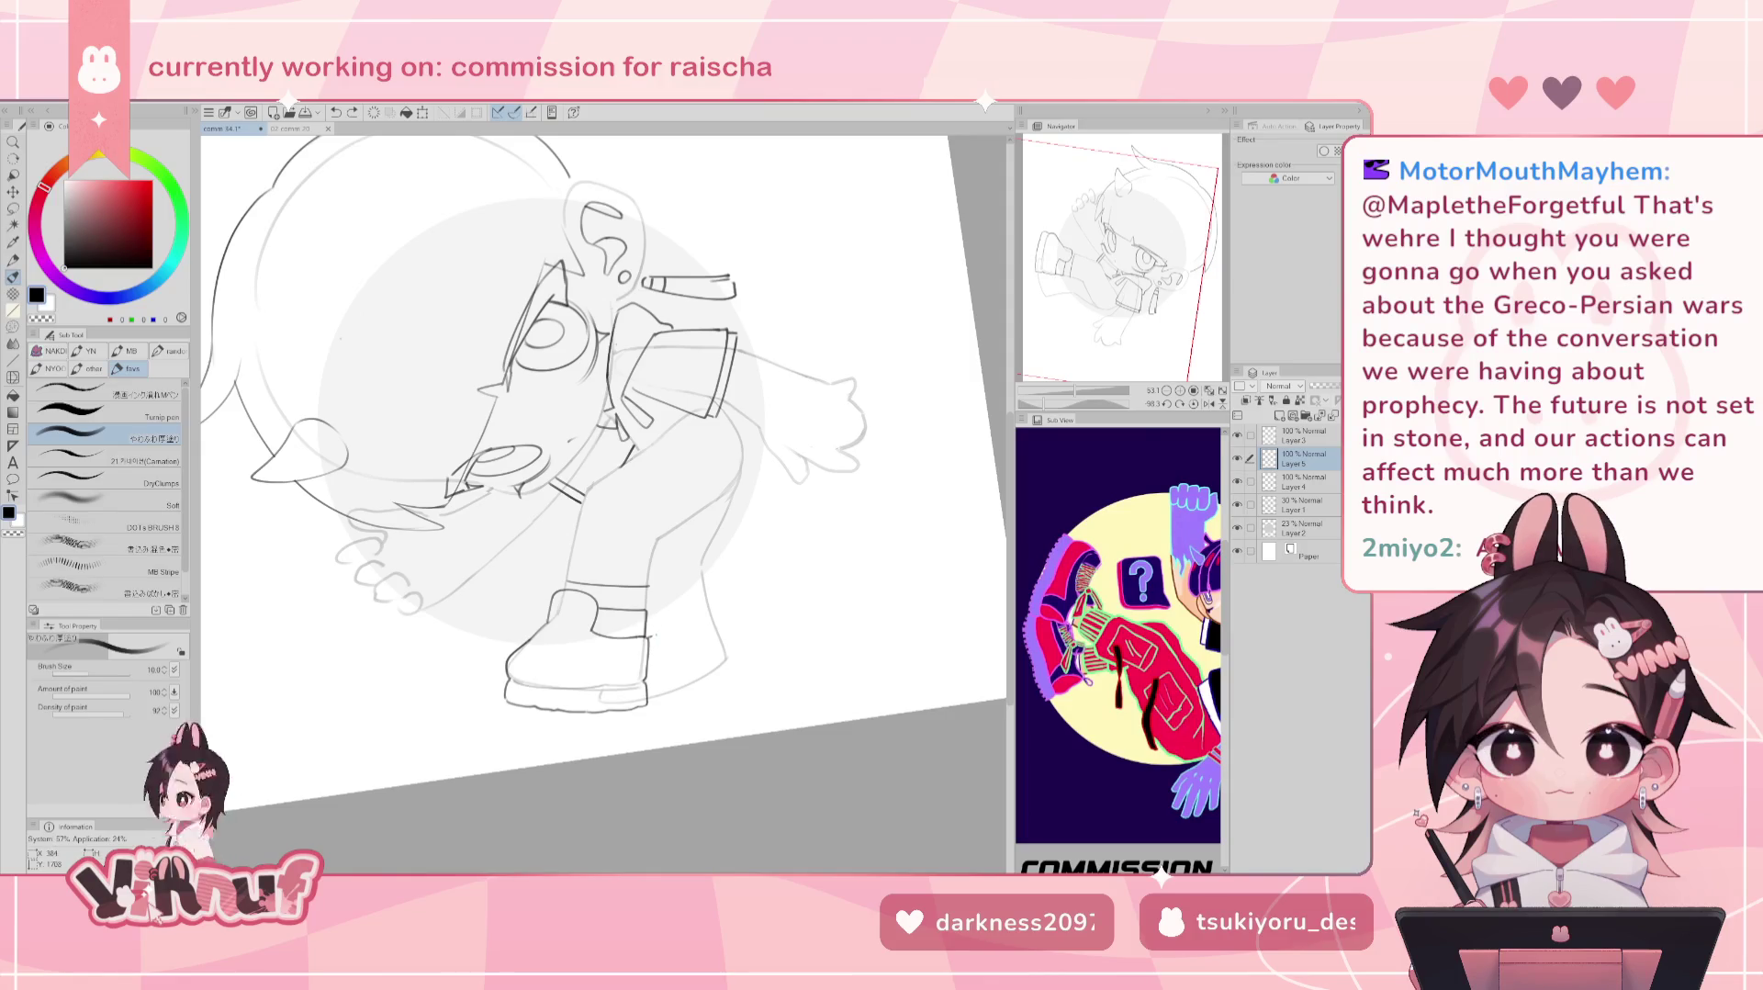
pyautogui.moveTo(654, 636); pyautogui.dragTo(664, 647)
pyautogui.click(1193, 404)
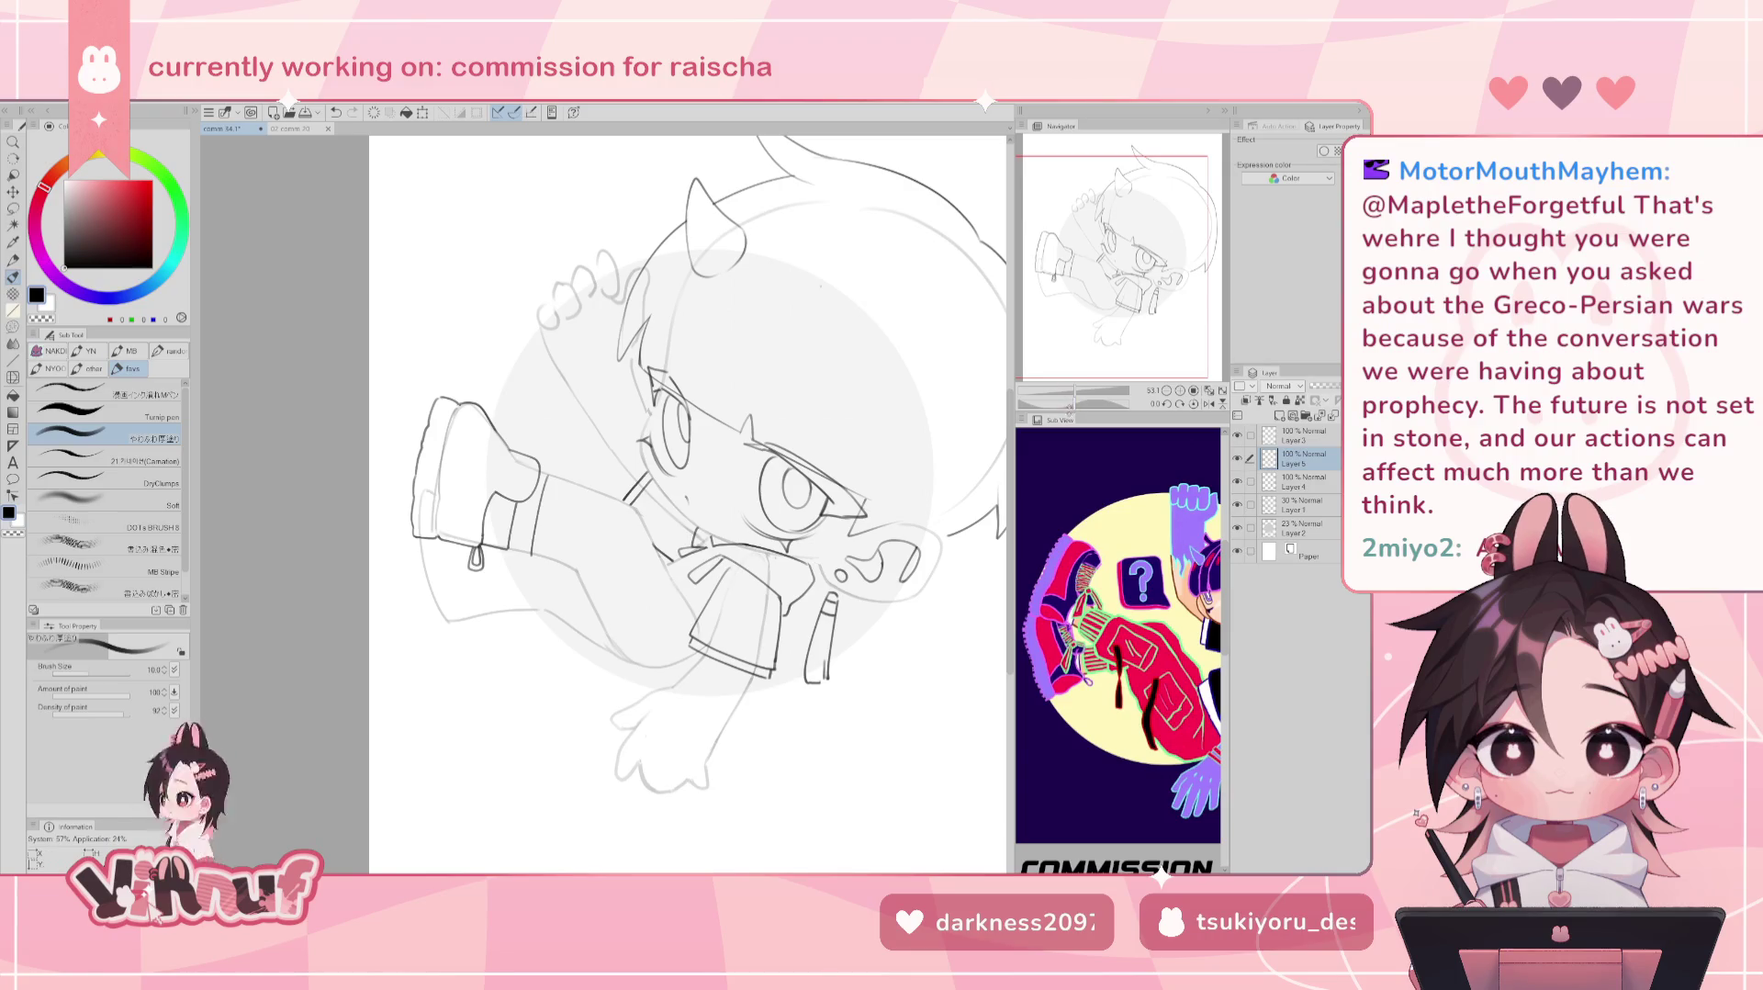
pyautogui.scroll(-5, 1073, 545)
pyautogui.scroll(5, 1188, 730)
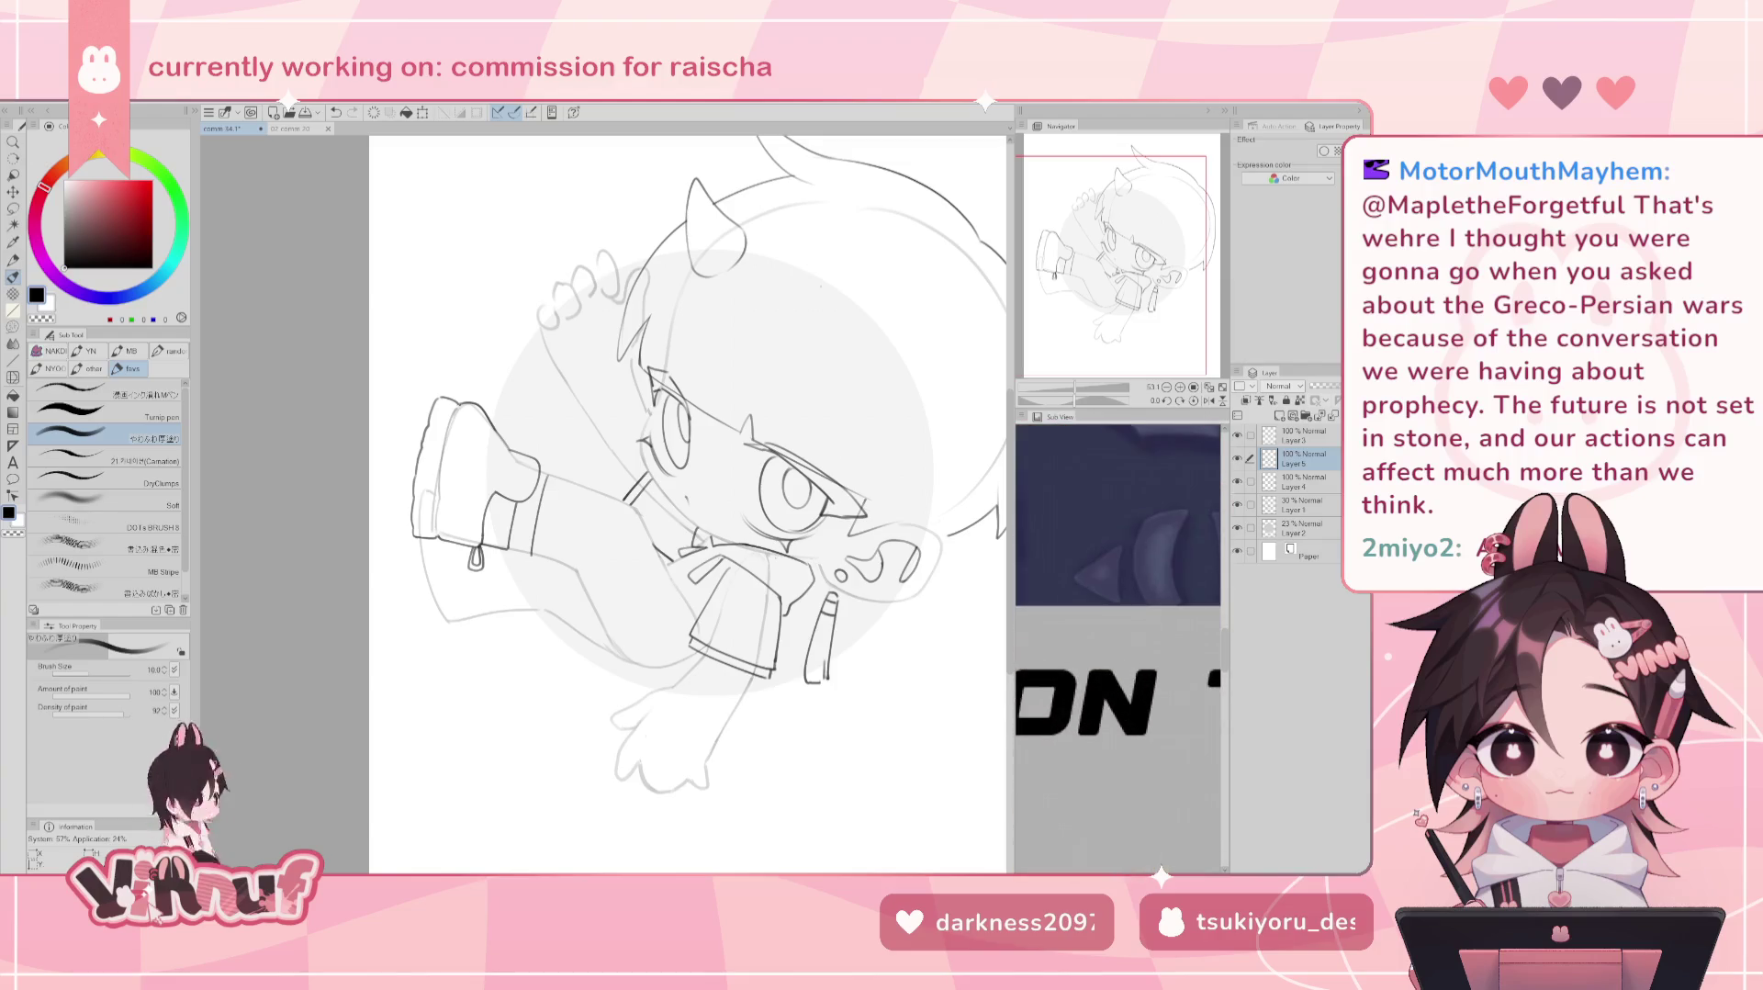
pyautogui.scroll(-2, 1189, 730)
pyautogui.scroll(2, 1188, 730)
pyautogui.scroll(-3, 1189, 730)
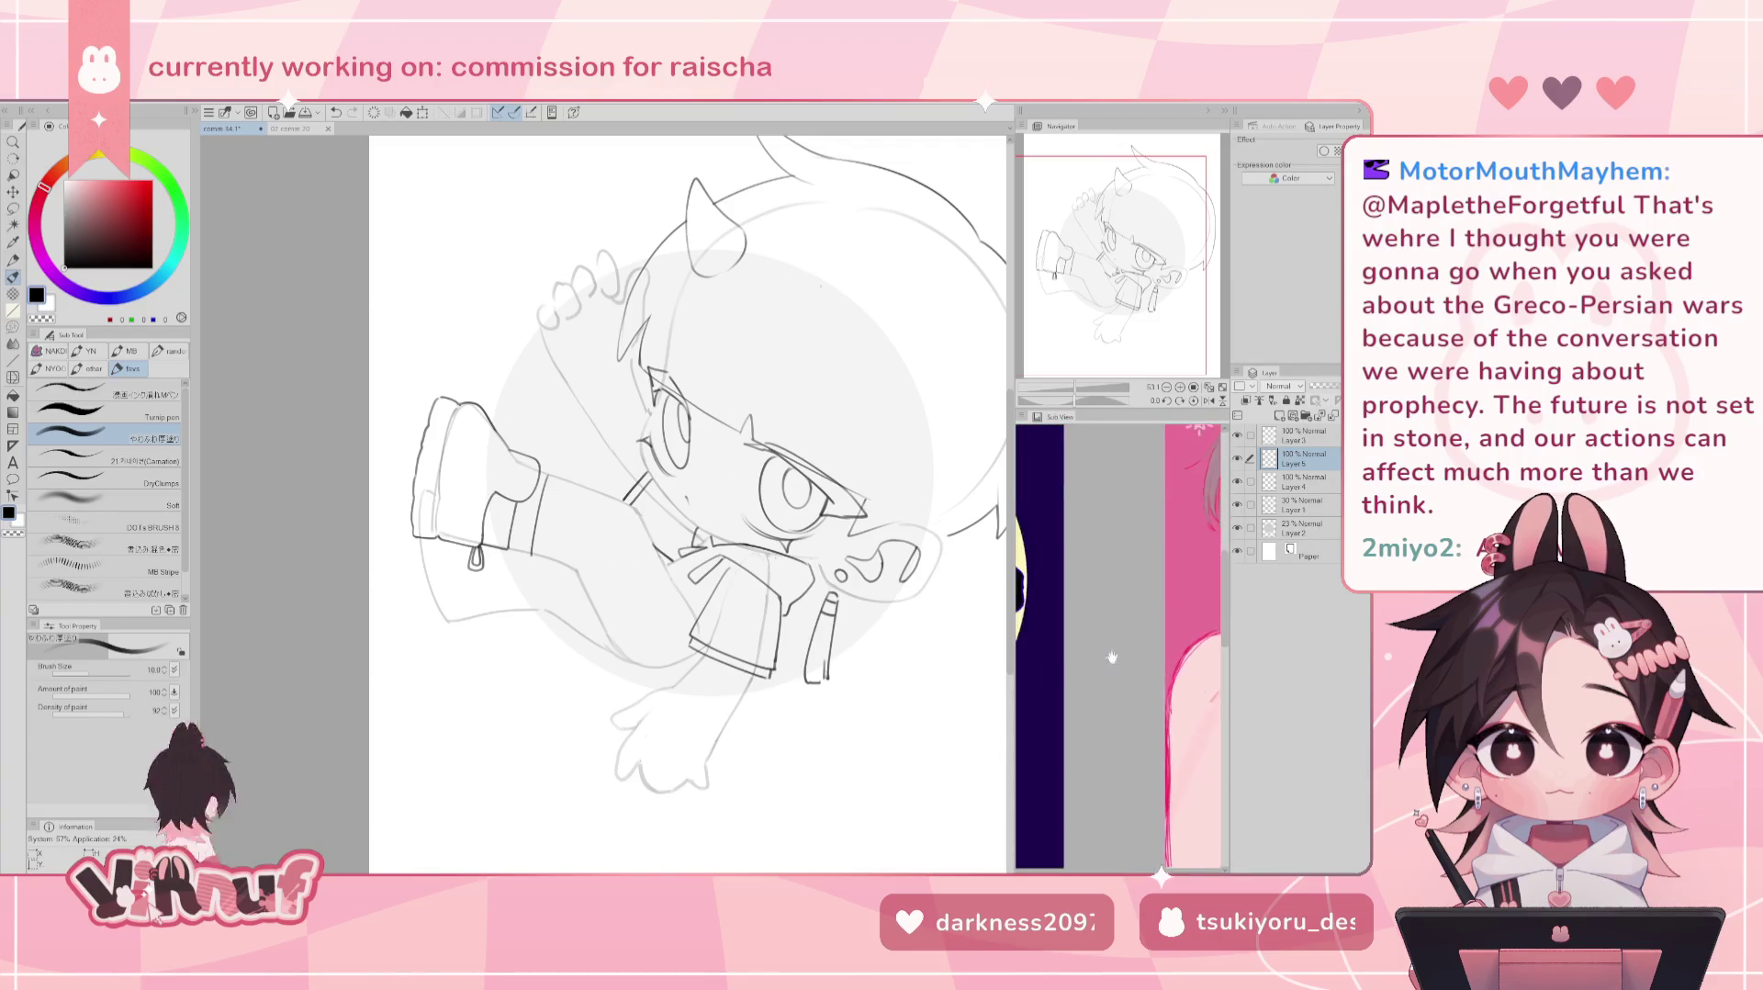
pyautogui.scroll(2, 1119, 643)
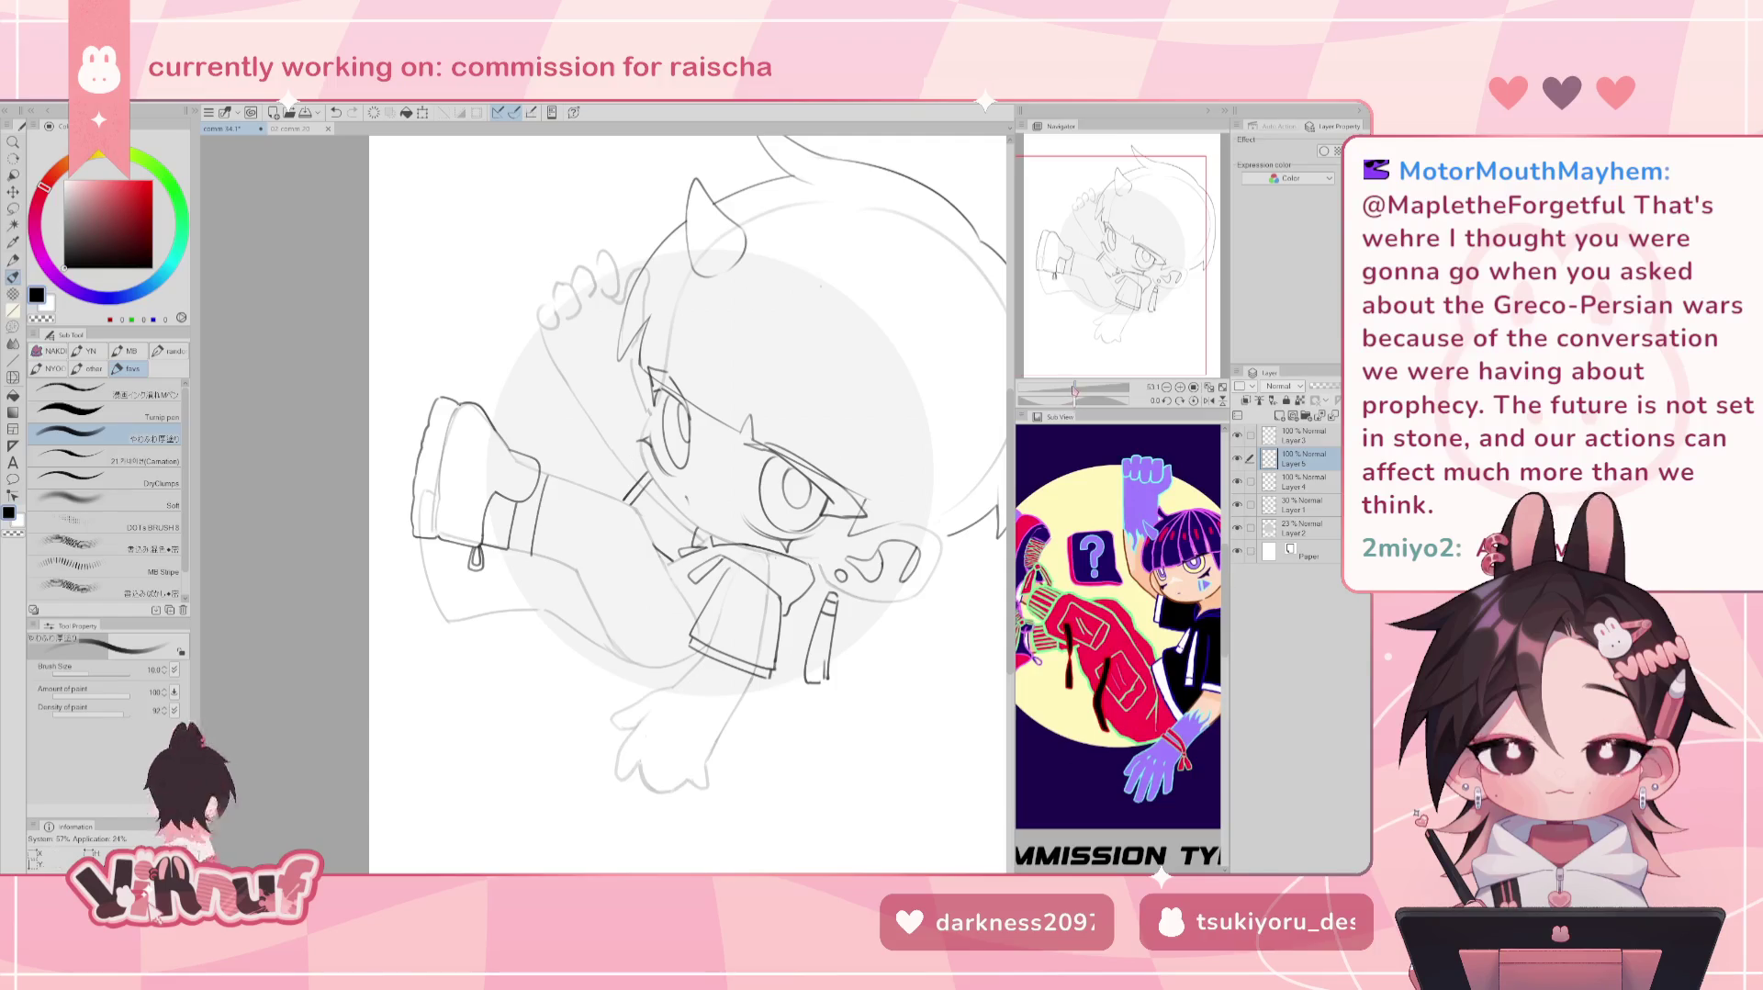
# Rotate the canvas to tilt the leg and undo the last leg stroke.
pyautogui.moveTo(1071, 405); pyautogui.dragTo(1035, 402)
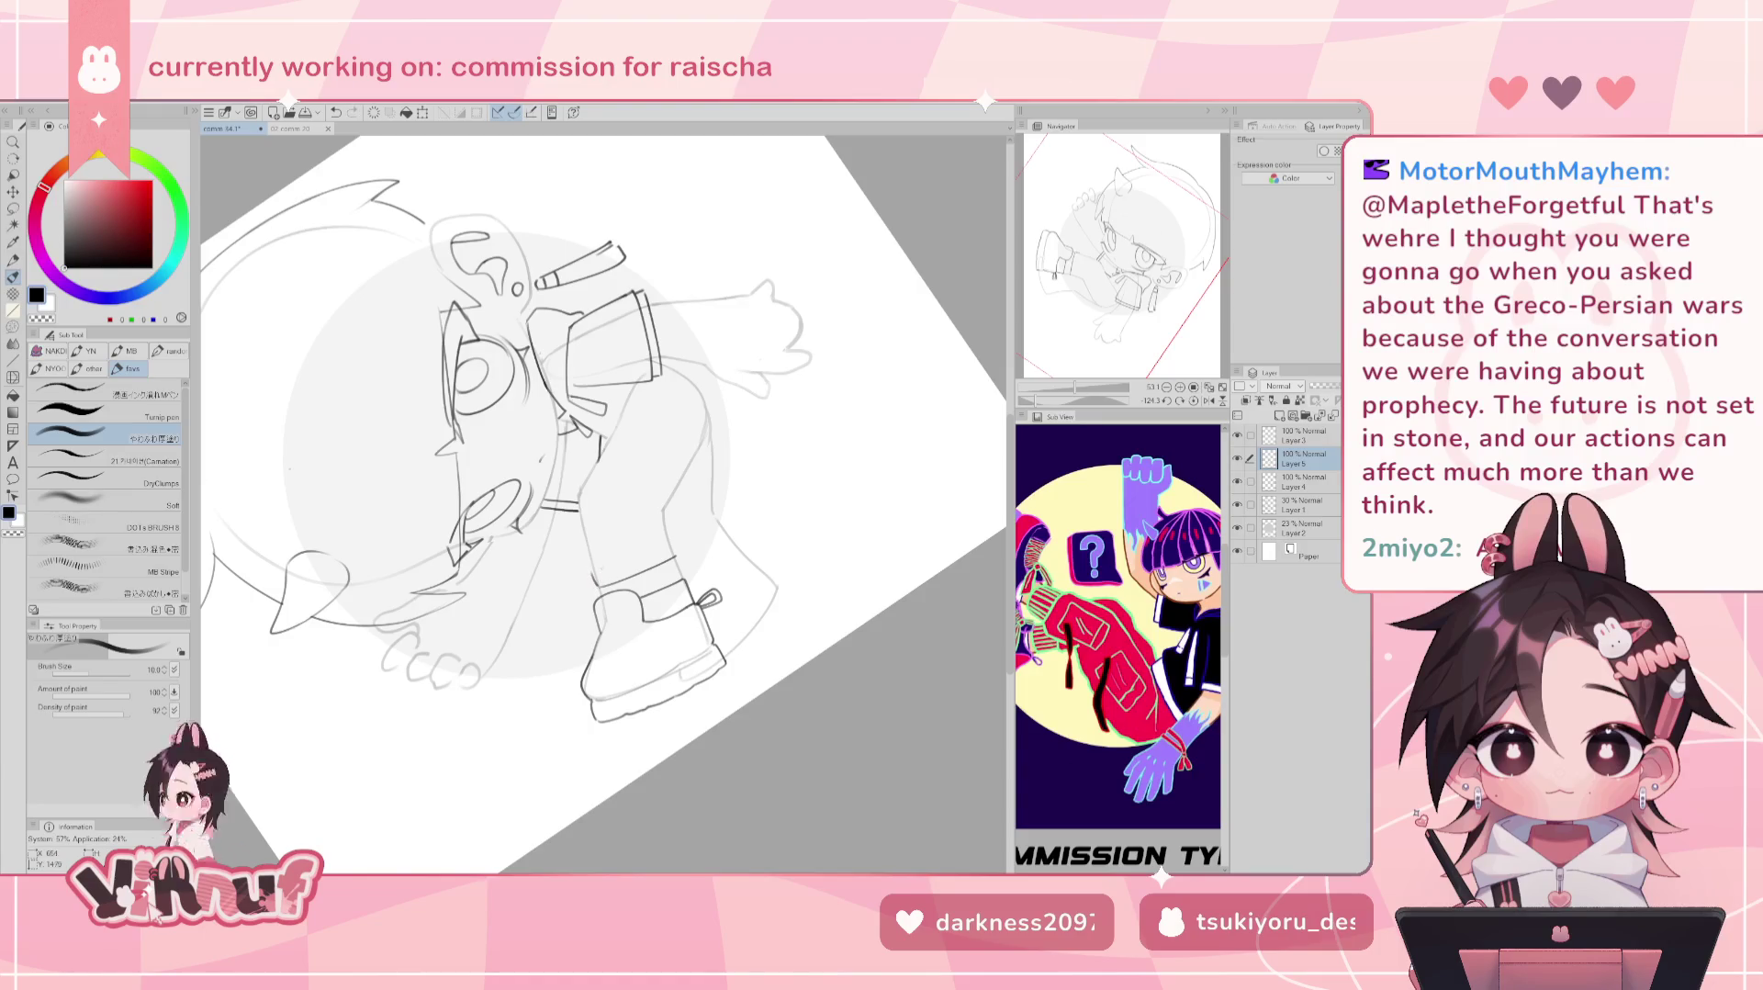
pyautogui.hotkey('ctrl', 'z')
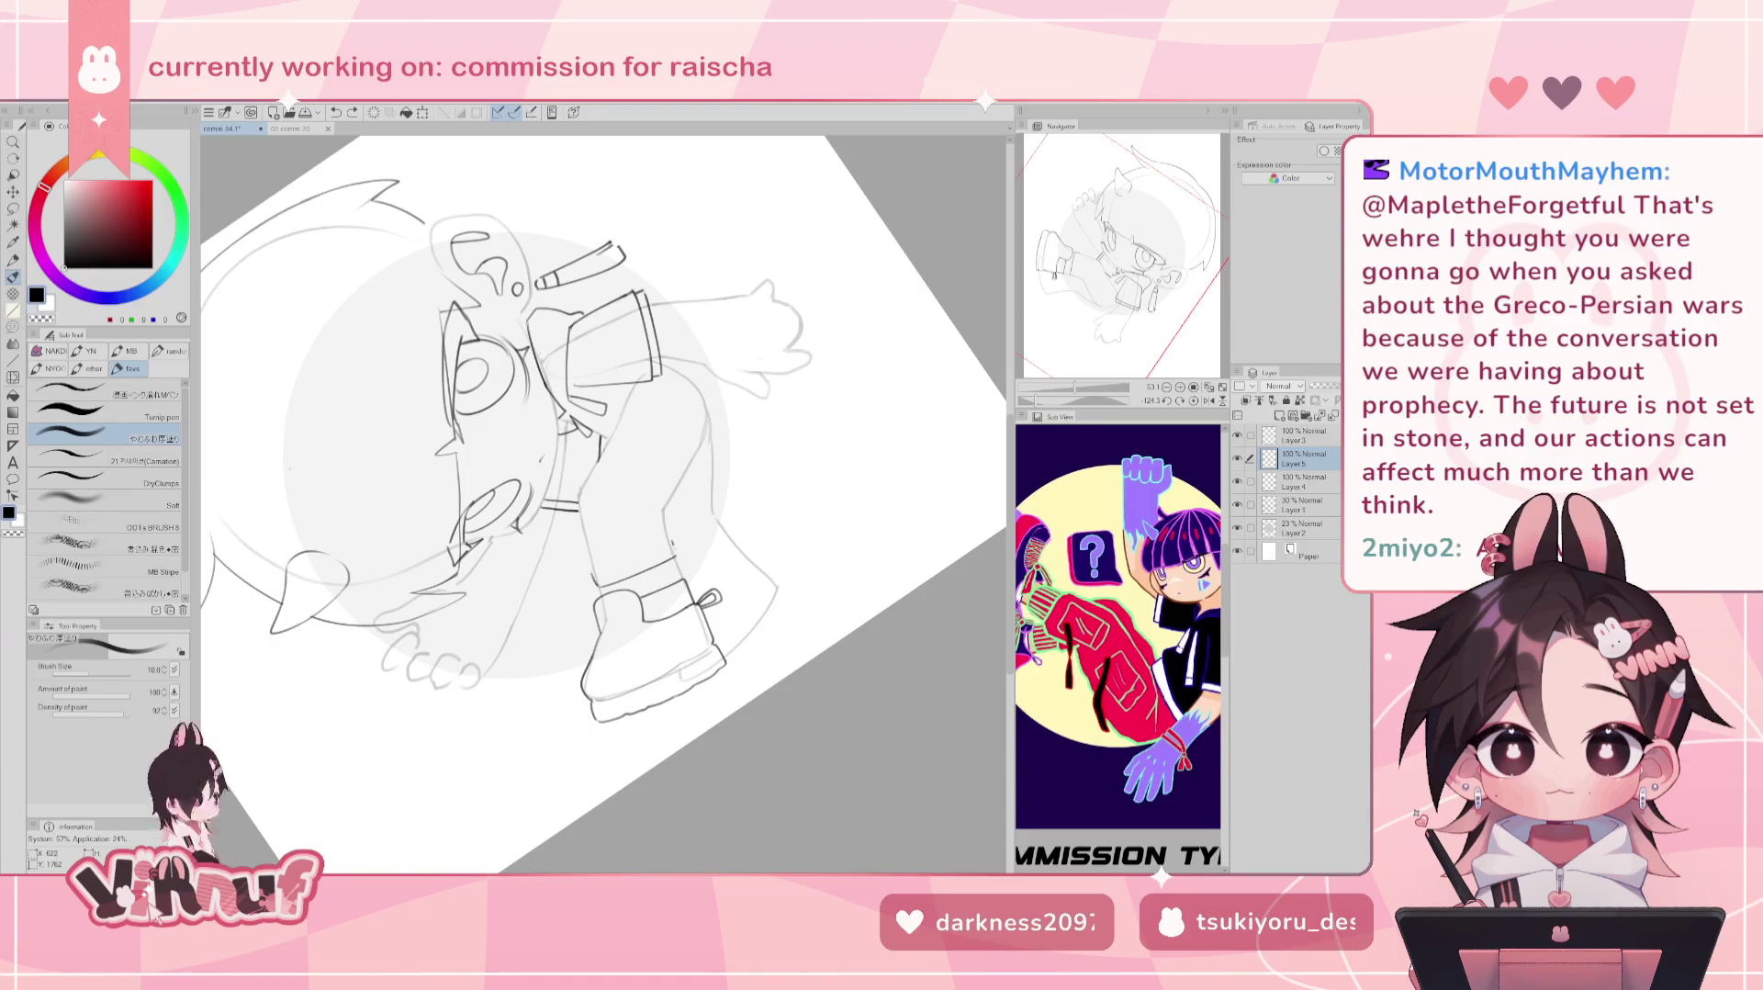
# Try and undo short strokes on the leg and a hook line on the shoe, then reset rotation.
pyautogui.moveTo(672, 542); pyautogui.dragTo(676, 545)
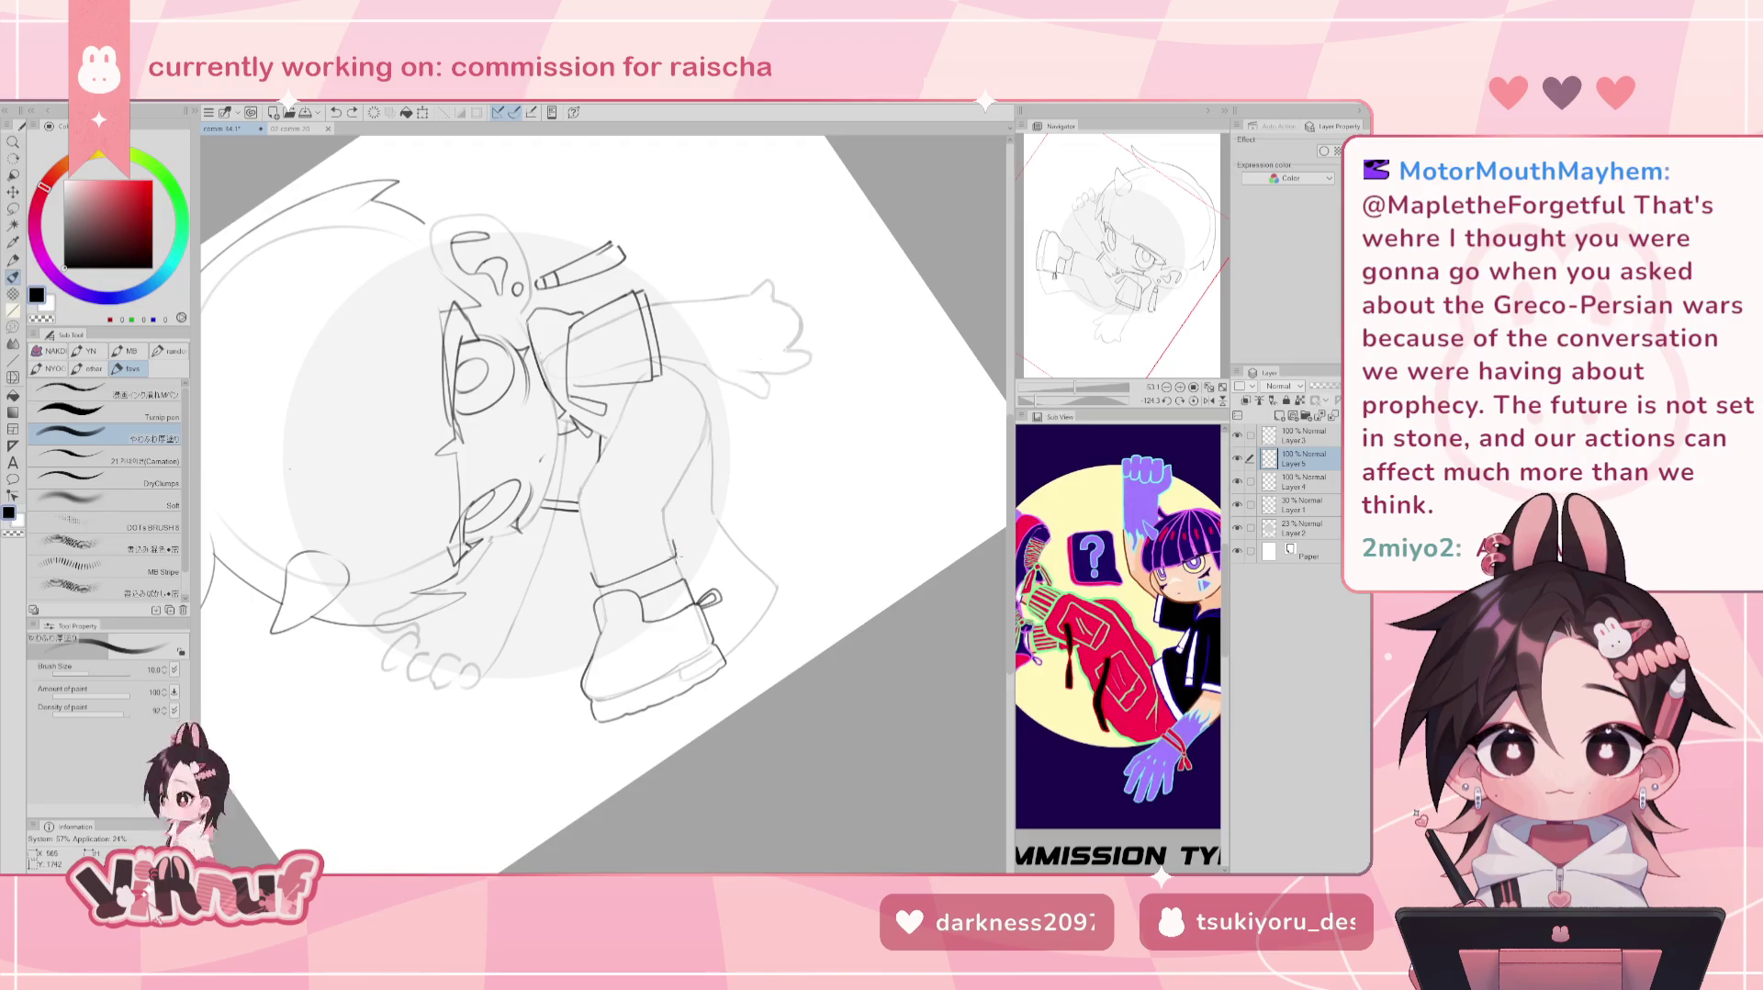
pyautogui.hotkey('ctrl', 'z')
pyautogui.scroll(2, 1131, 580)
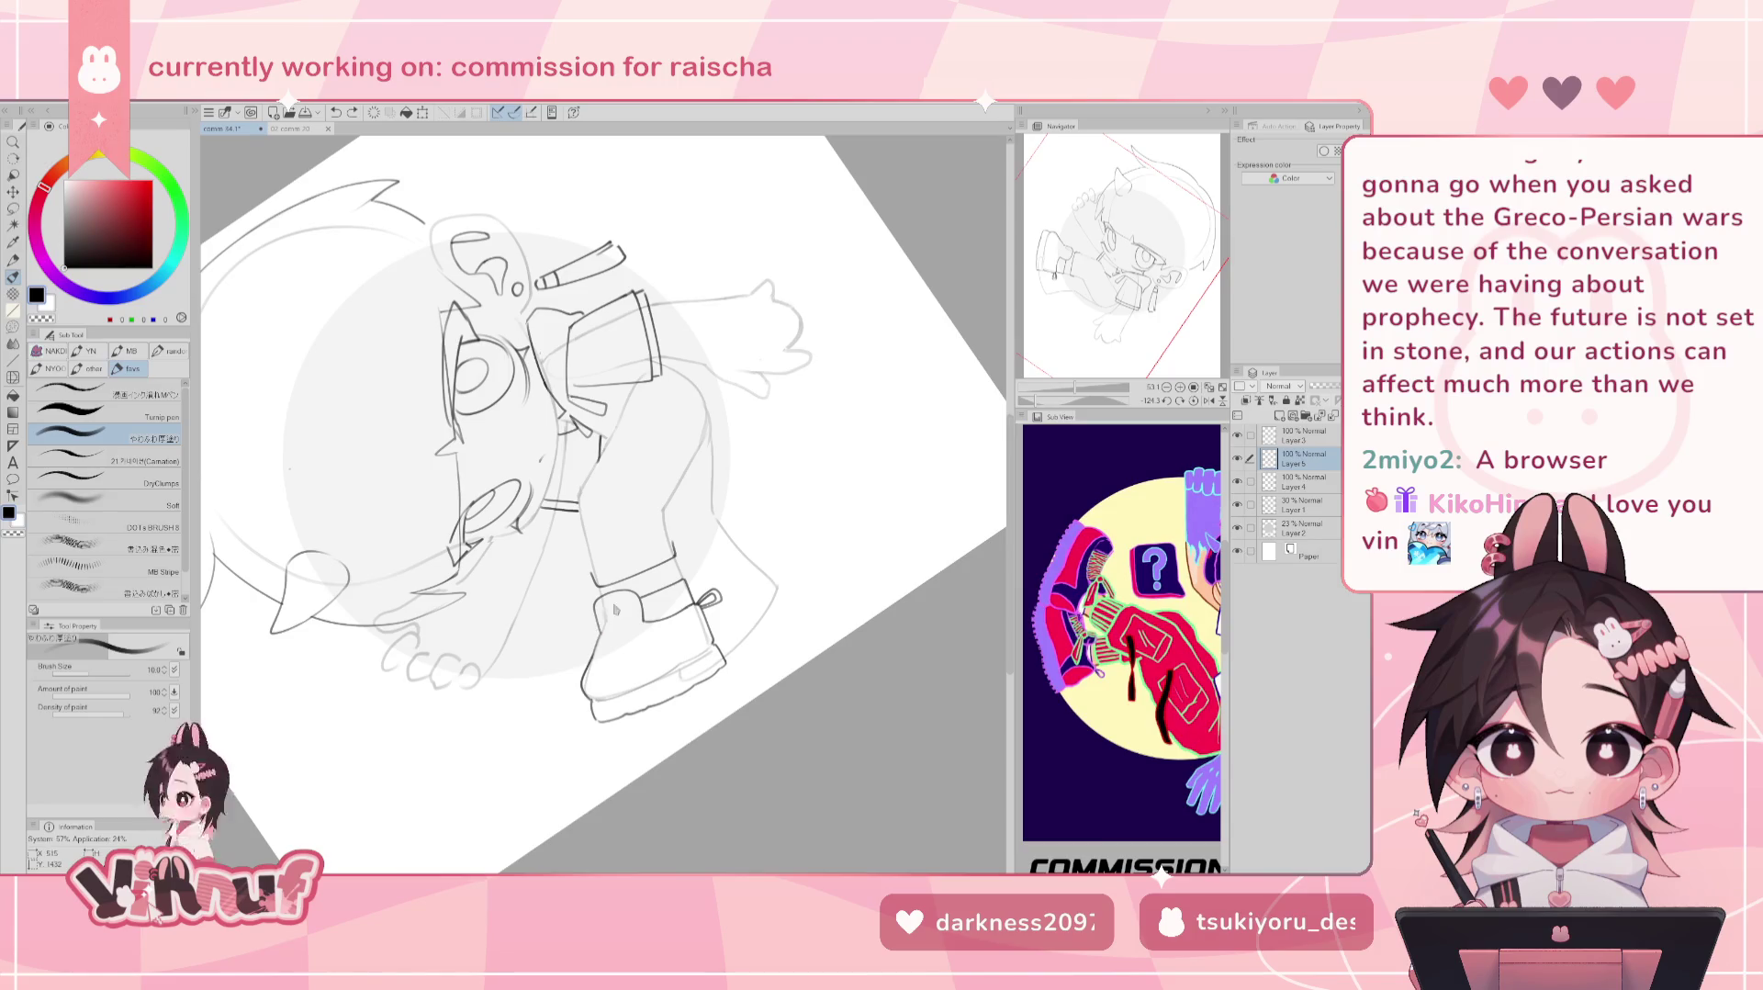
pyautogui.moveTo(592, 625)
pyautogui.mouseDown()
pyautogui.moveTo(571, 668)
pyautogui.moveTo(564, 643)
pyautogui.mouseUp()
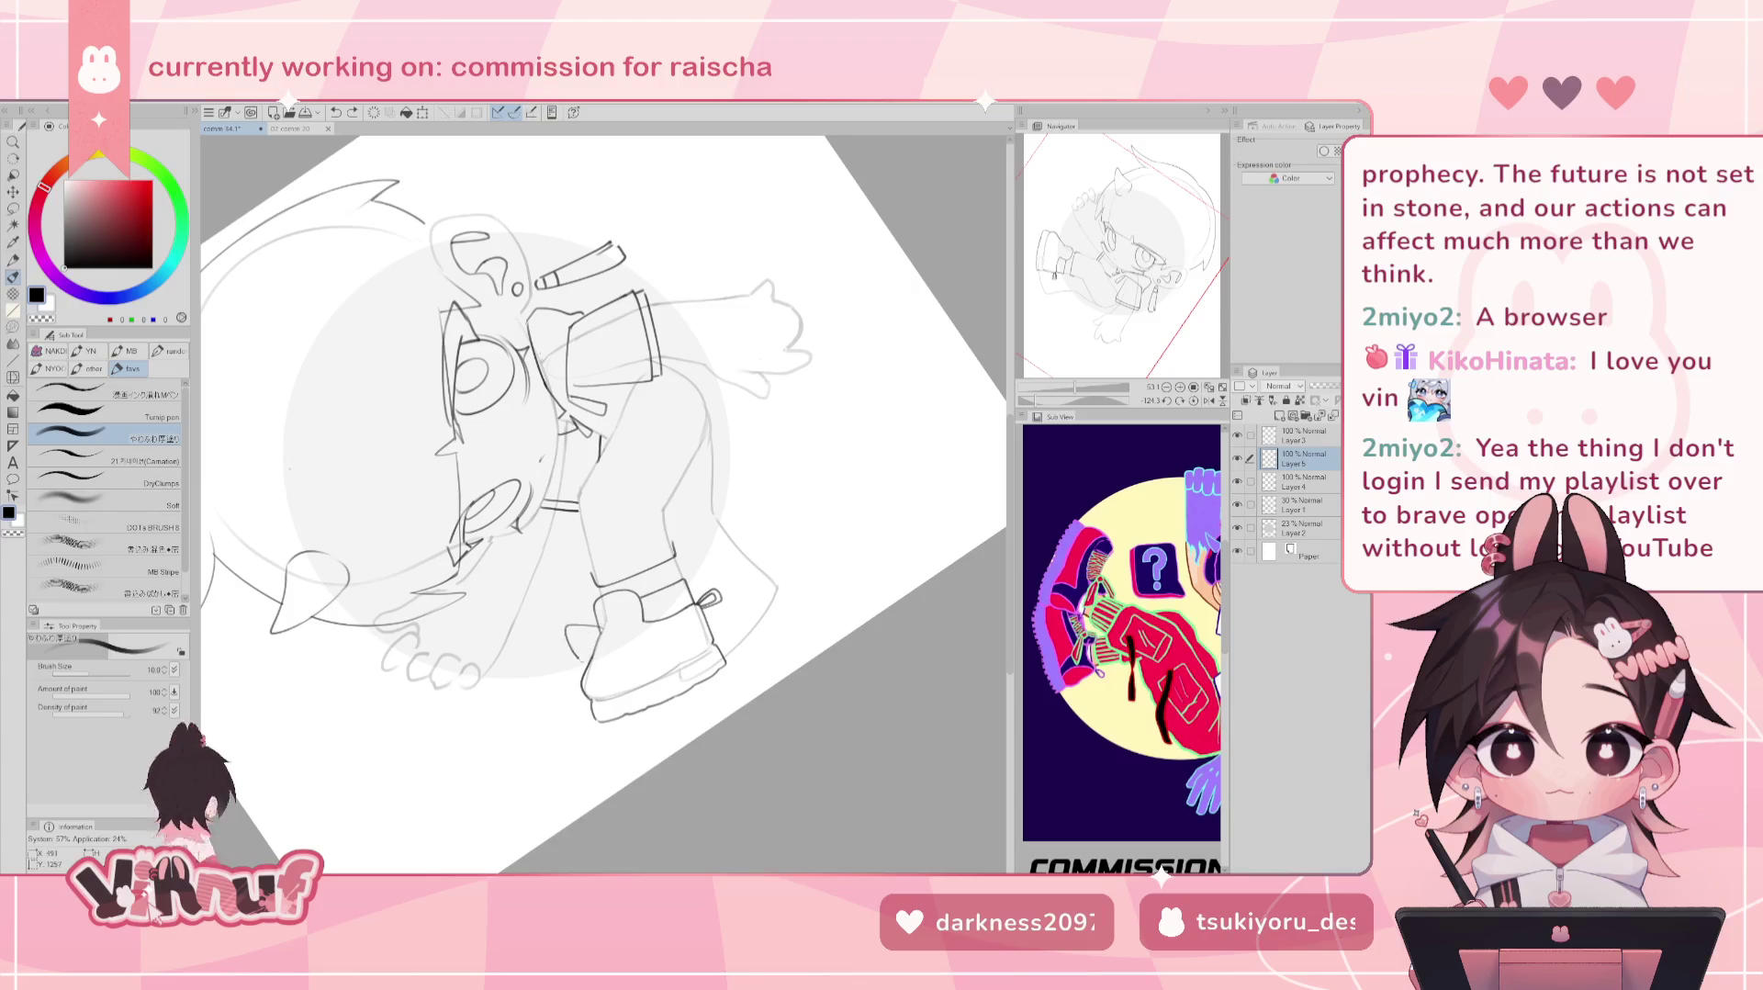
pyautogui.moveTo(557, 653); pyautogui.dragTo(598, 641)
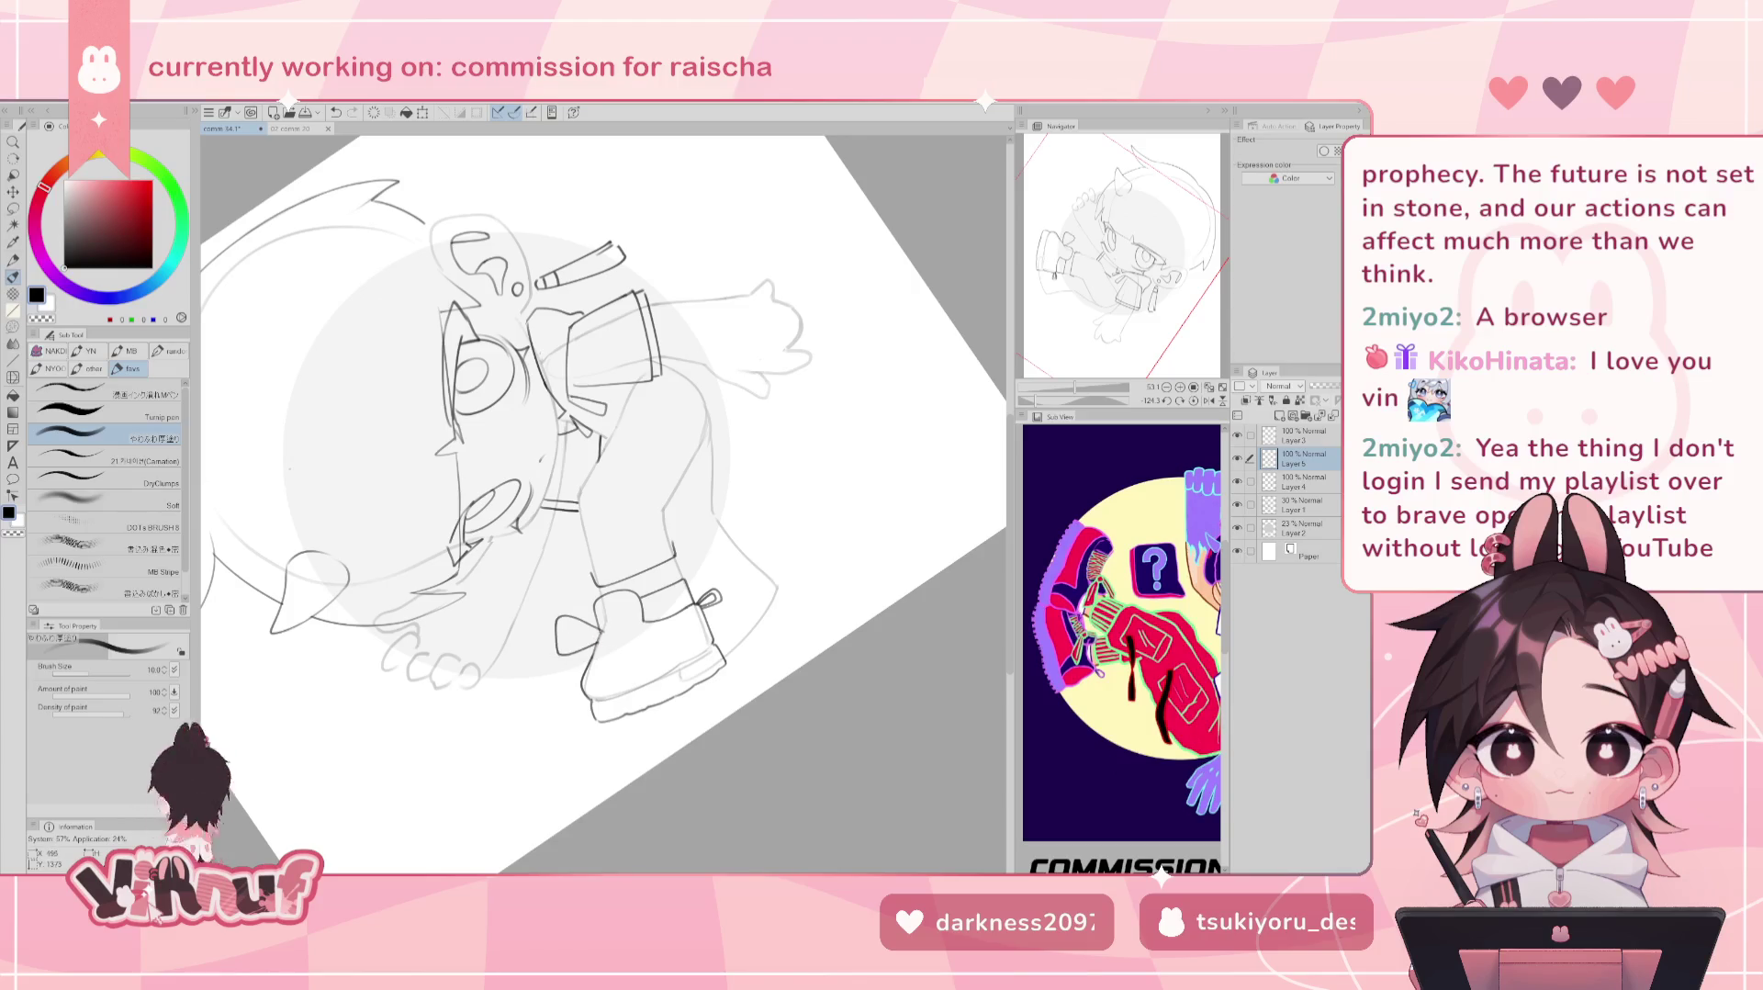
pyautogui.hotkey('ctrl', 'z')
pyautogui.hotkey('ctrl', 'z')
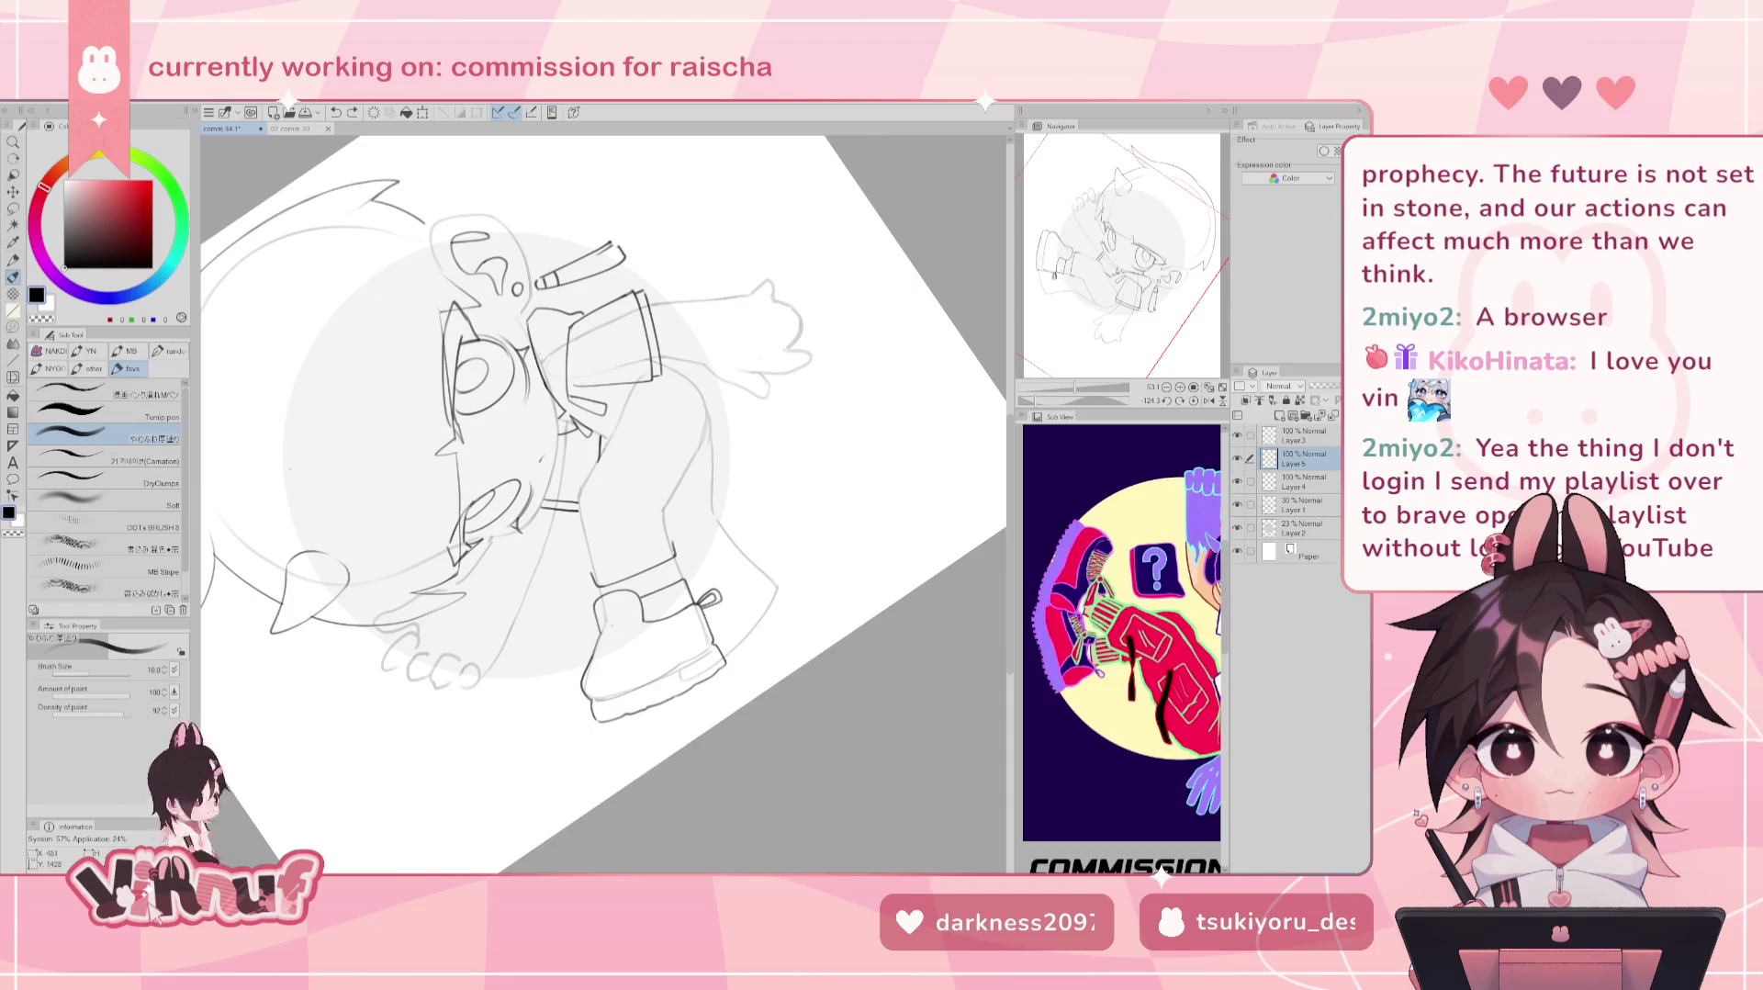
pyautogui.click(1166, 403)
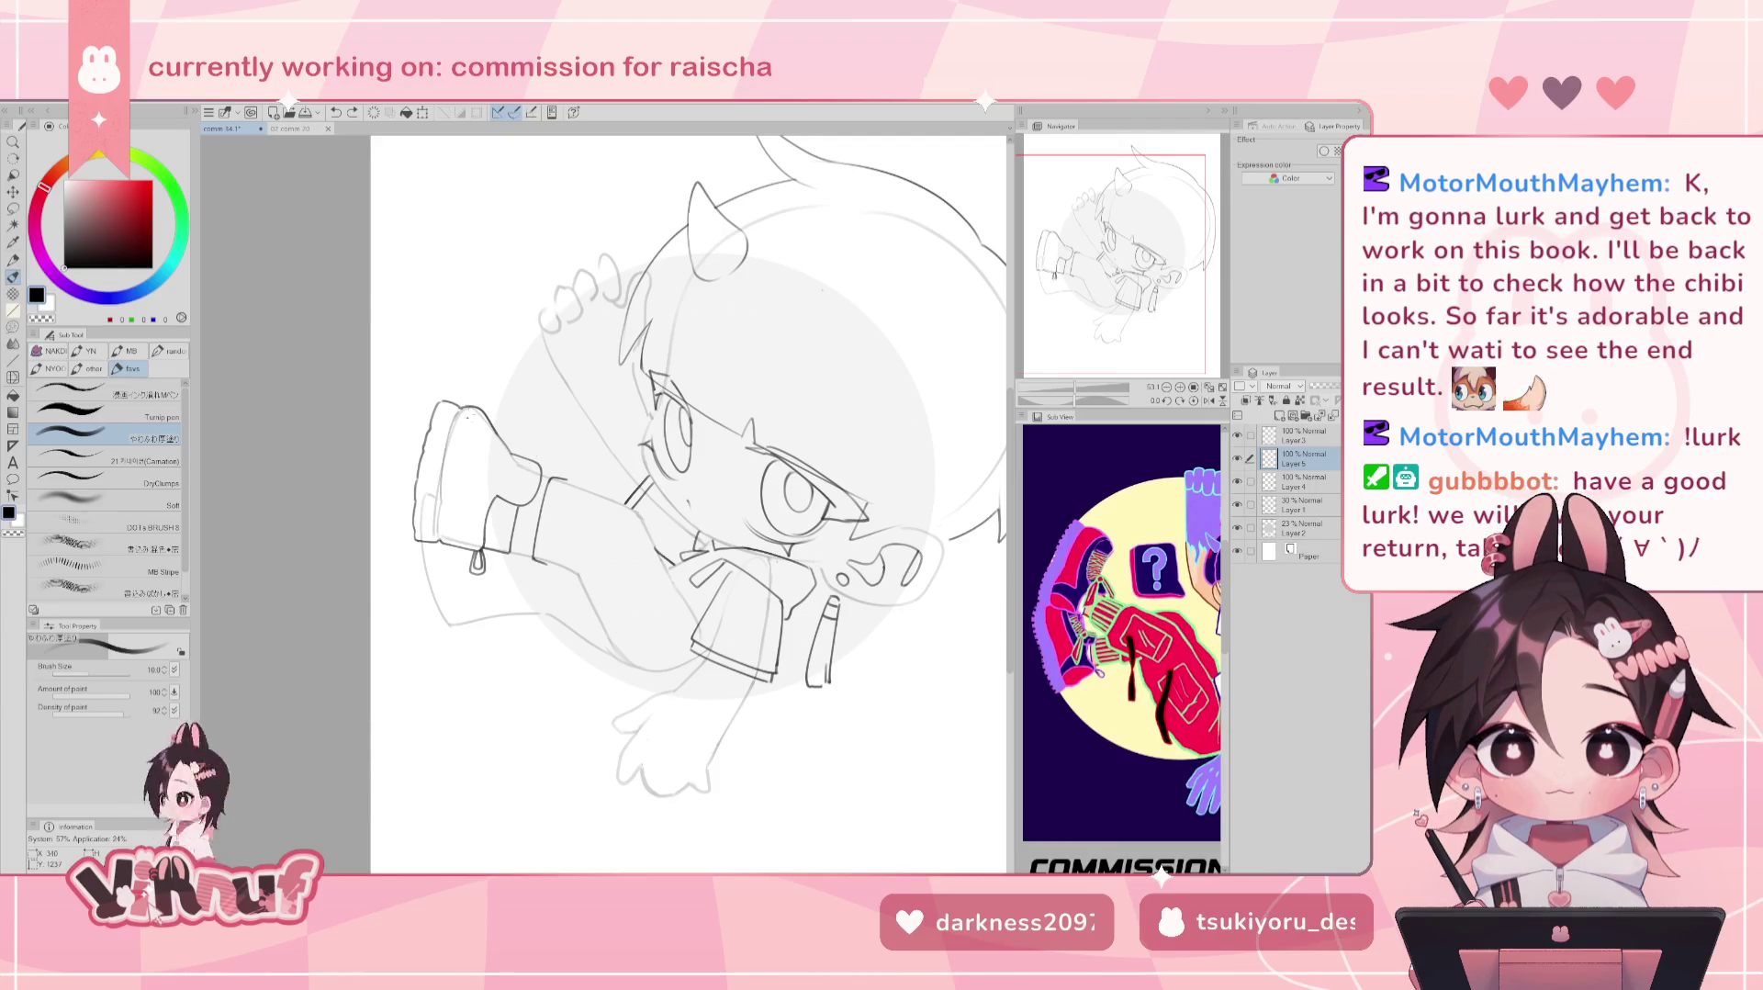
# Toggle the rough sketch and grey circle layers to check the ink, leaving both visible.
pyautogui.click(1237, 528)
pyautogui.click(1238, 528)
pyautogui.click(1237, 505)
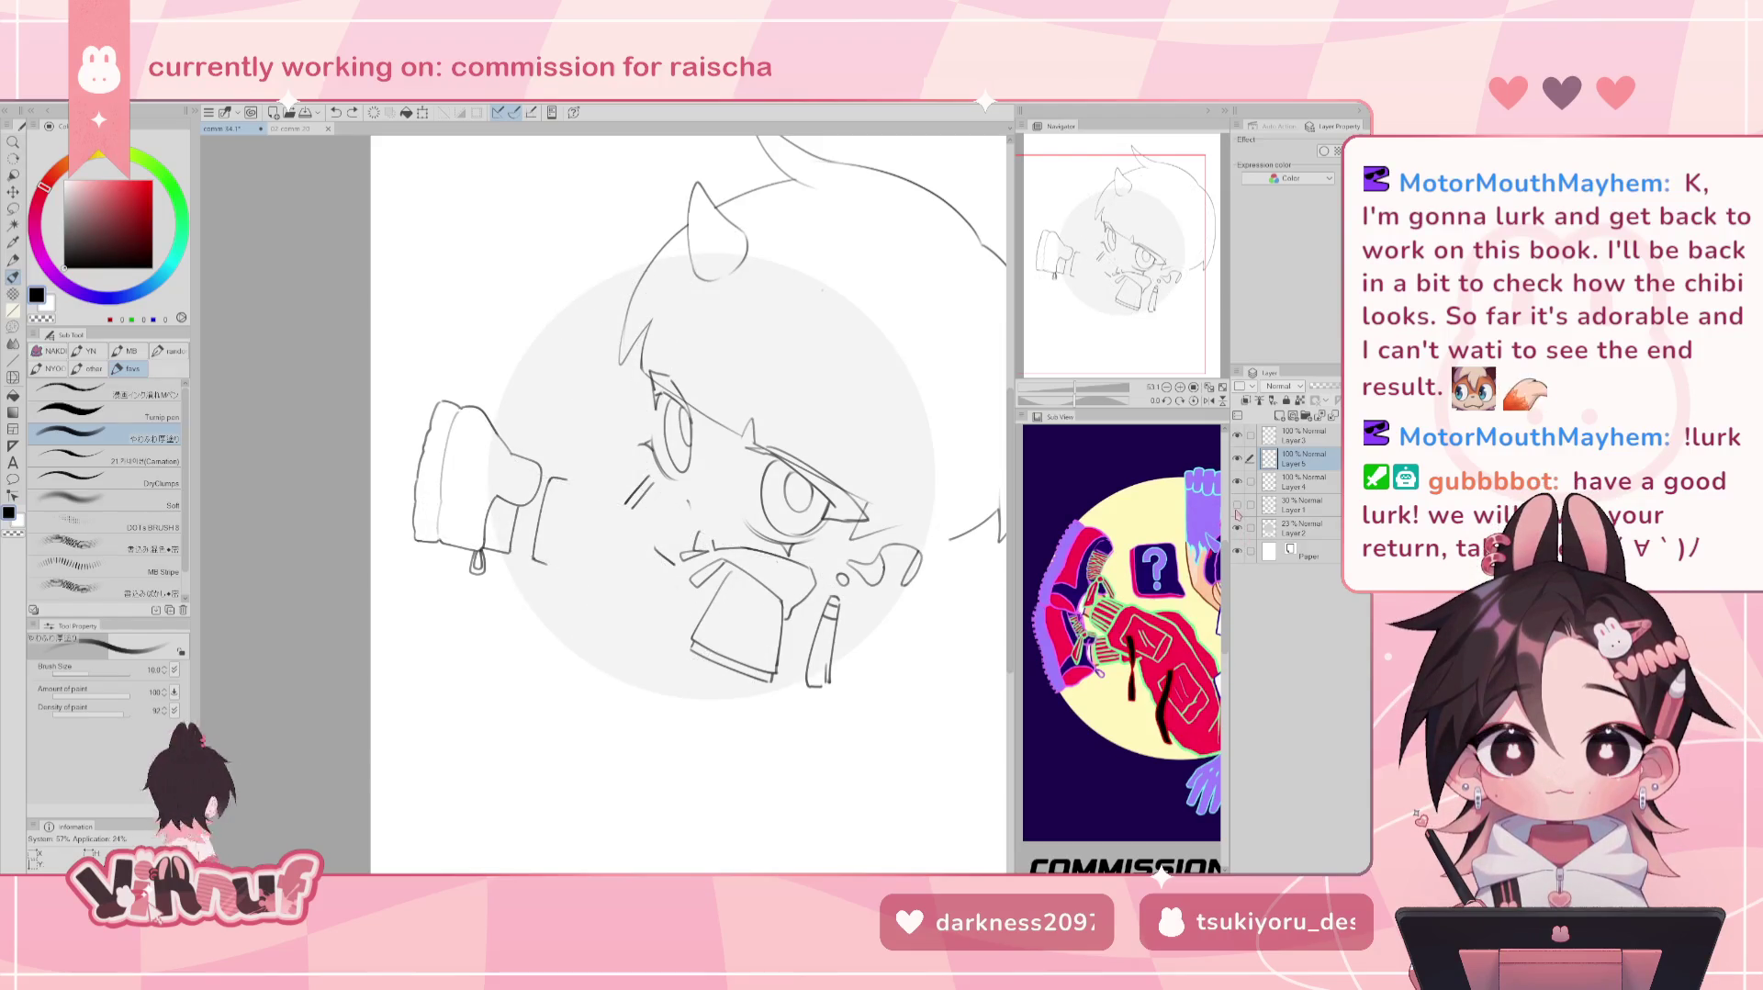
pyautogui.click(1237, 504)
pyautogui.click(1237, 528)
pyautogui.click(1237, 528)
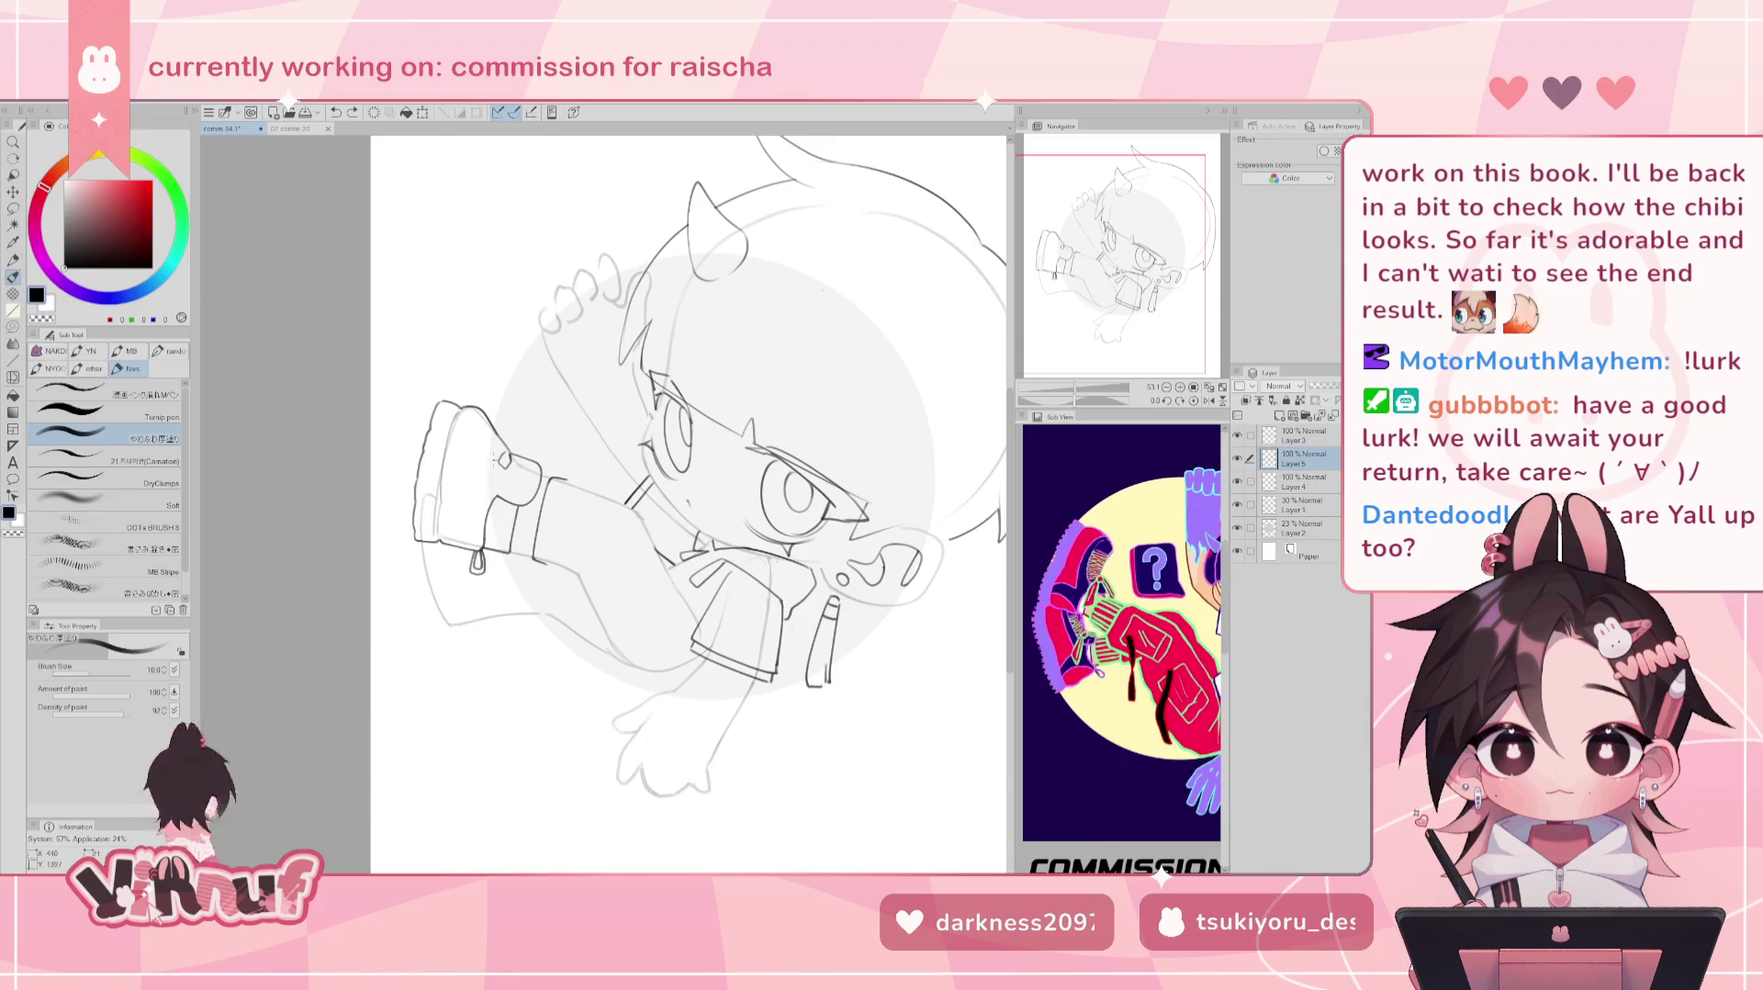
# Redraw the sleeve cuff lines and pan the view slightly.
pyautogui.moveTo(482, 494); pyautogui.dragTo(497, 515)
pyautogui.hotkey('ctrl', 'z')
pyautogui.hotkey('ctrl', 'z')
pyautogui.hotkey('ctrl', 'z')
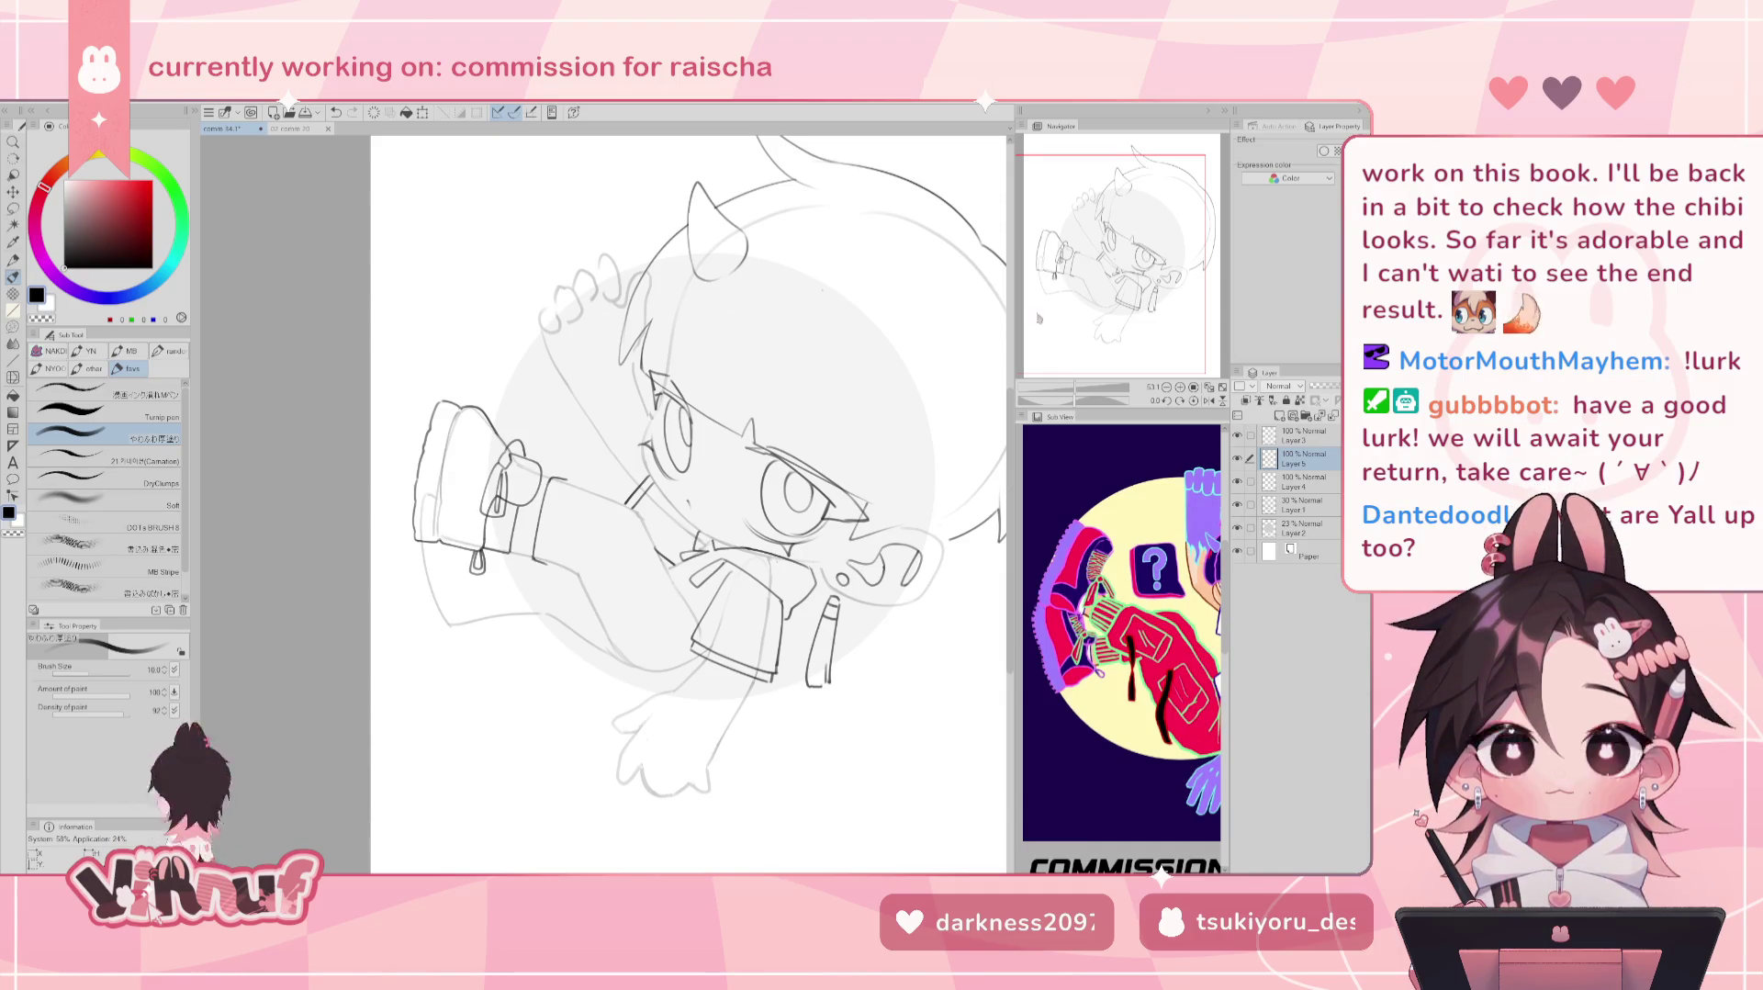
pyautogui.moveTo(689, 505); pyautogui.dragTo(694, 510)
pyautogui.press('e')
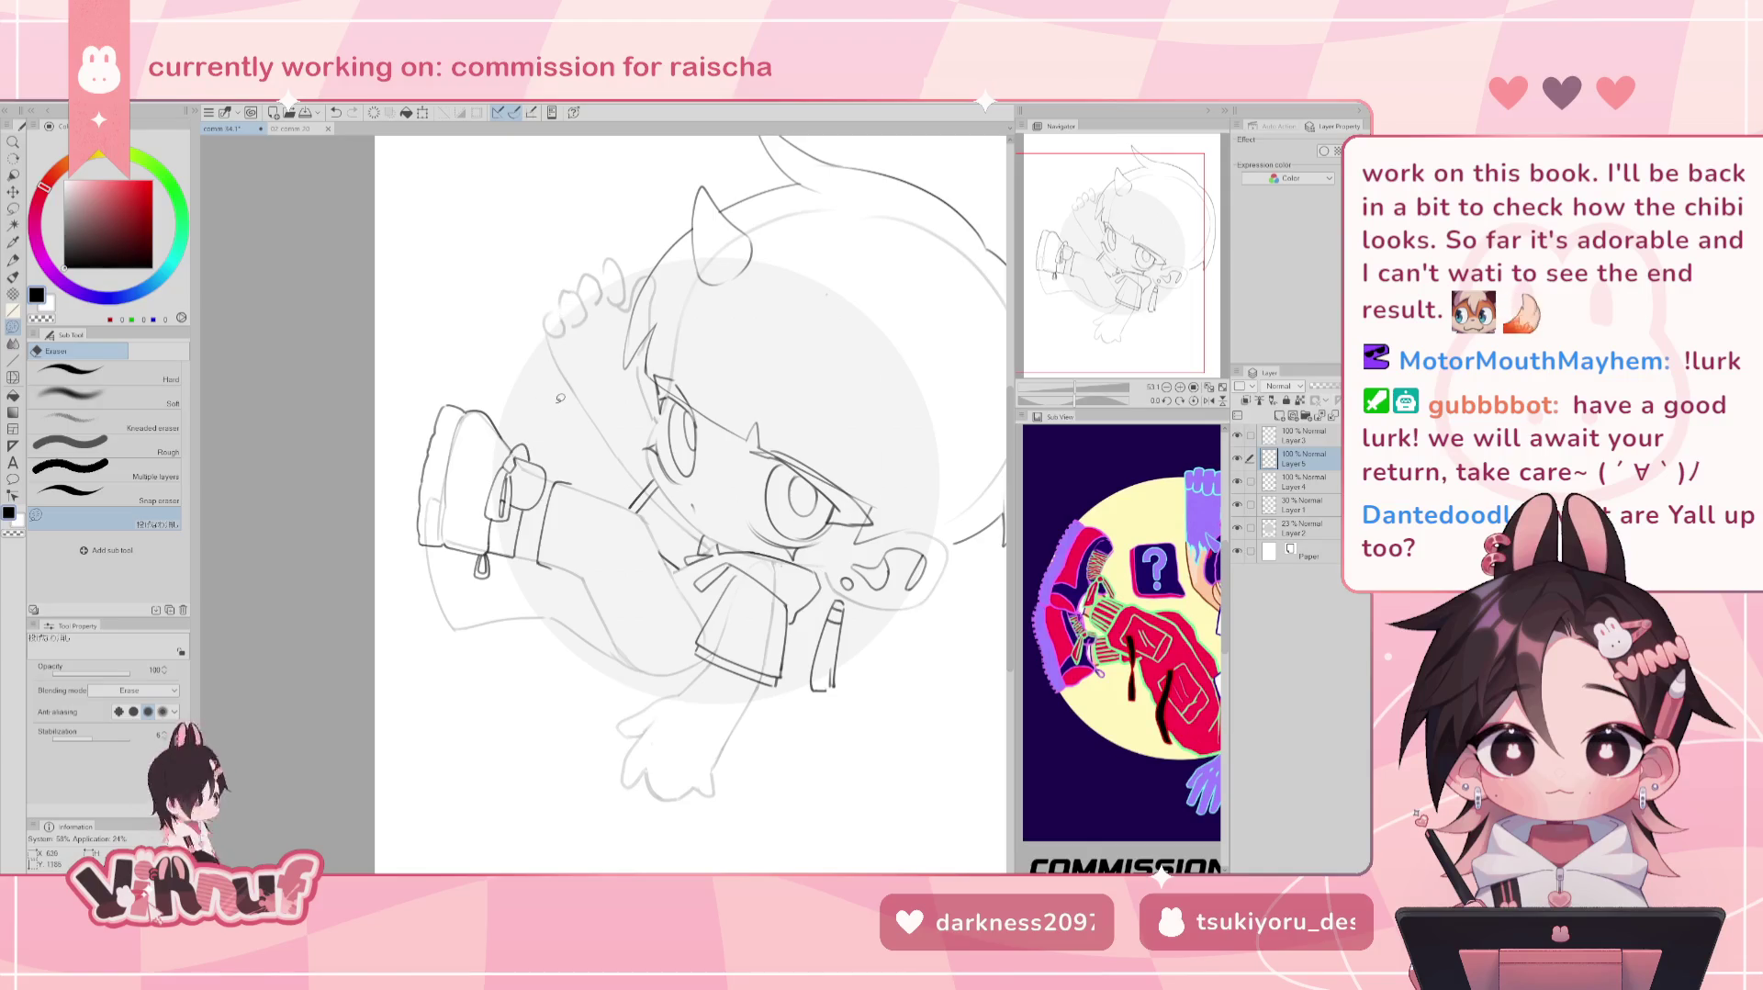
# With the pen reselected, study the reference's first panel in the Sub View, then tilt and zoom the canvas onto the leg.
pyautogui.press('b')
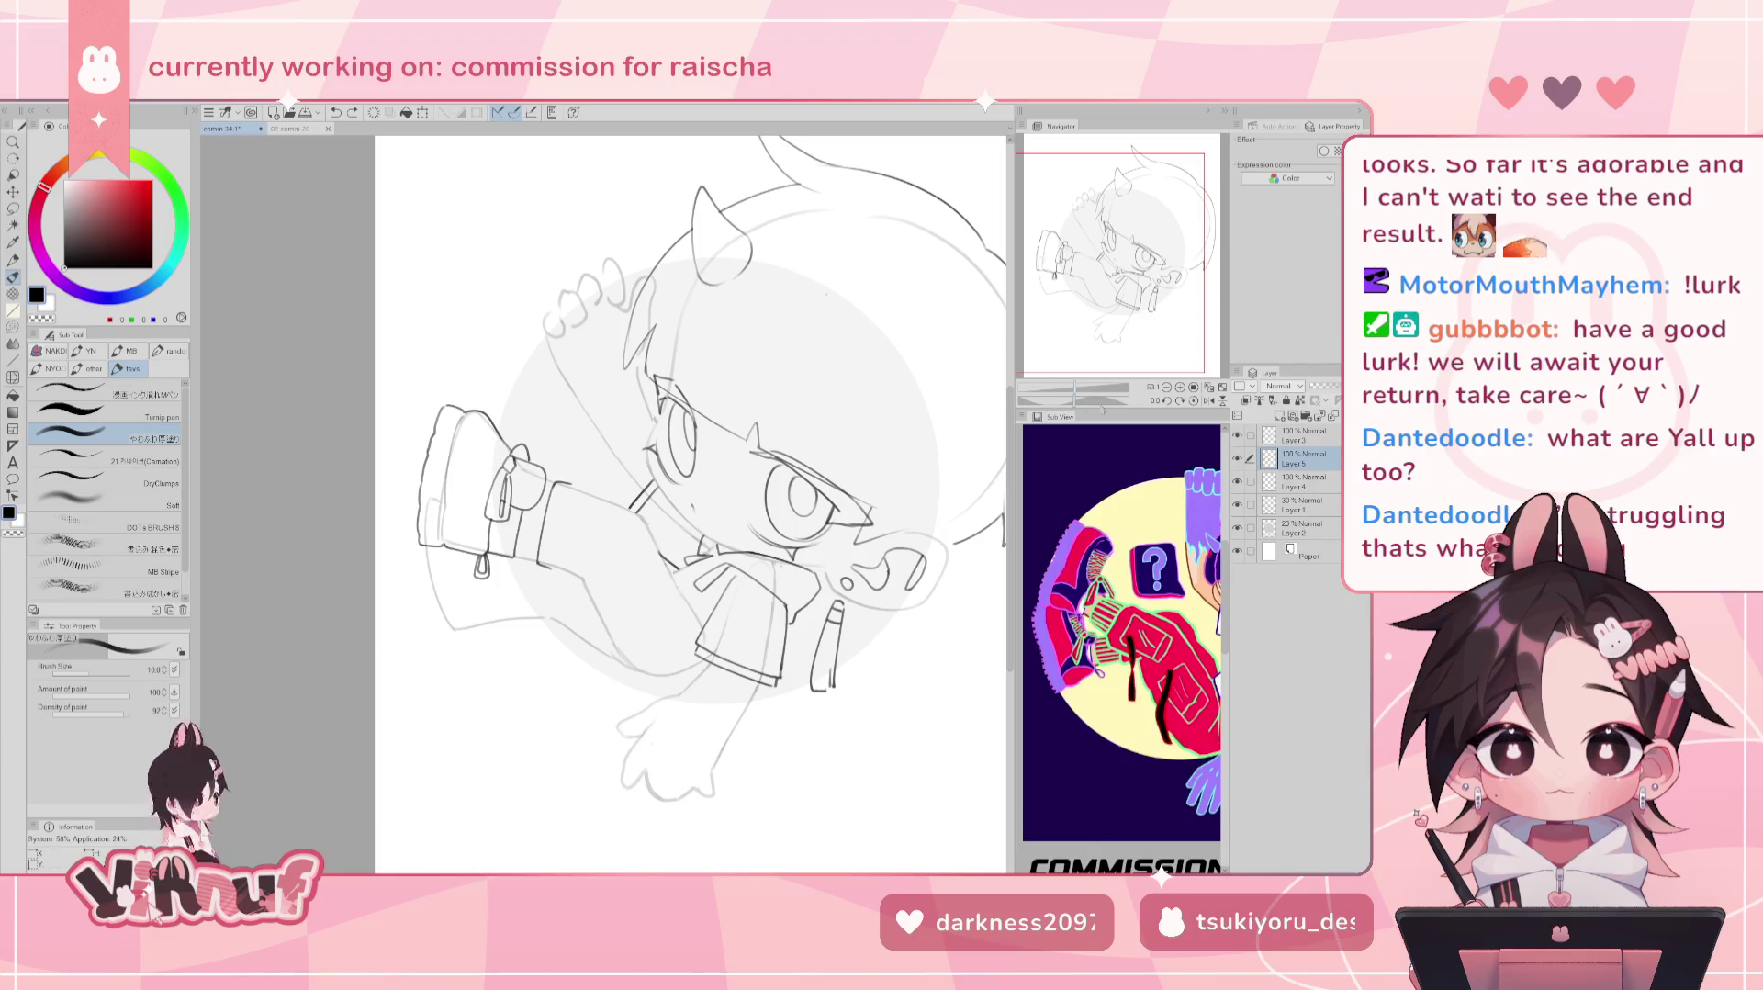
pyautogui.scroll(-5, 1084, 439)
pyautogui.scroll(5, 1121, 643)
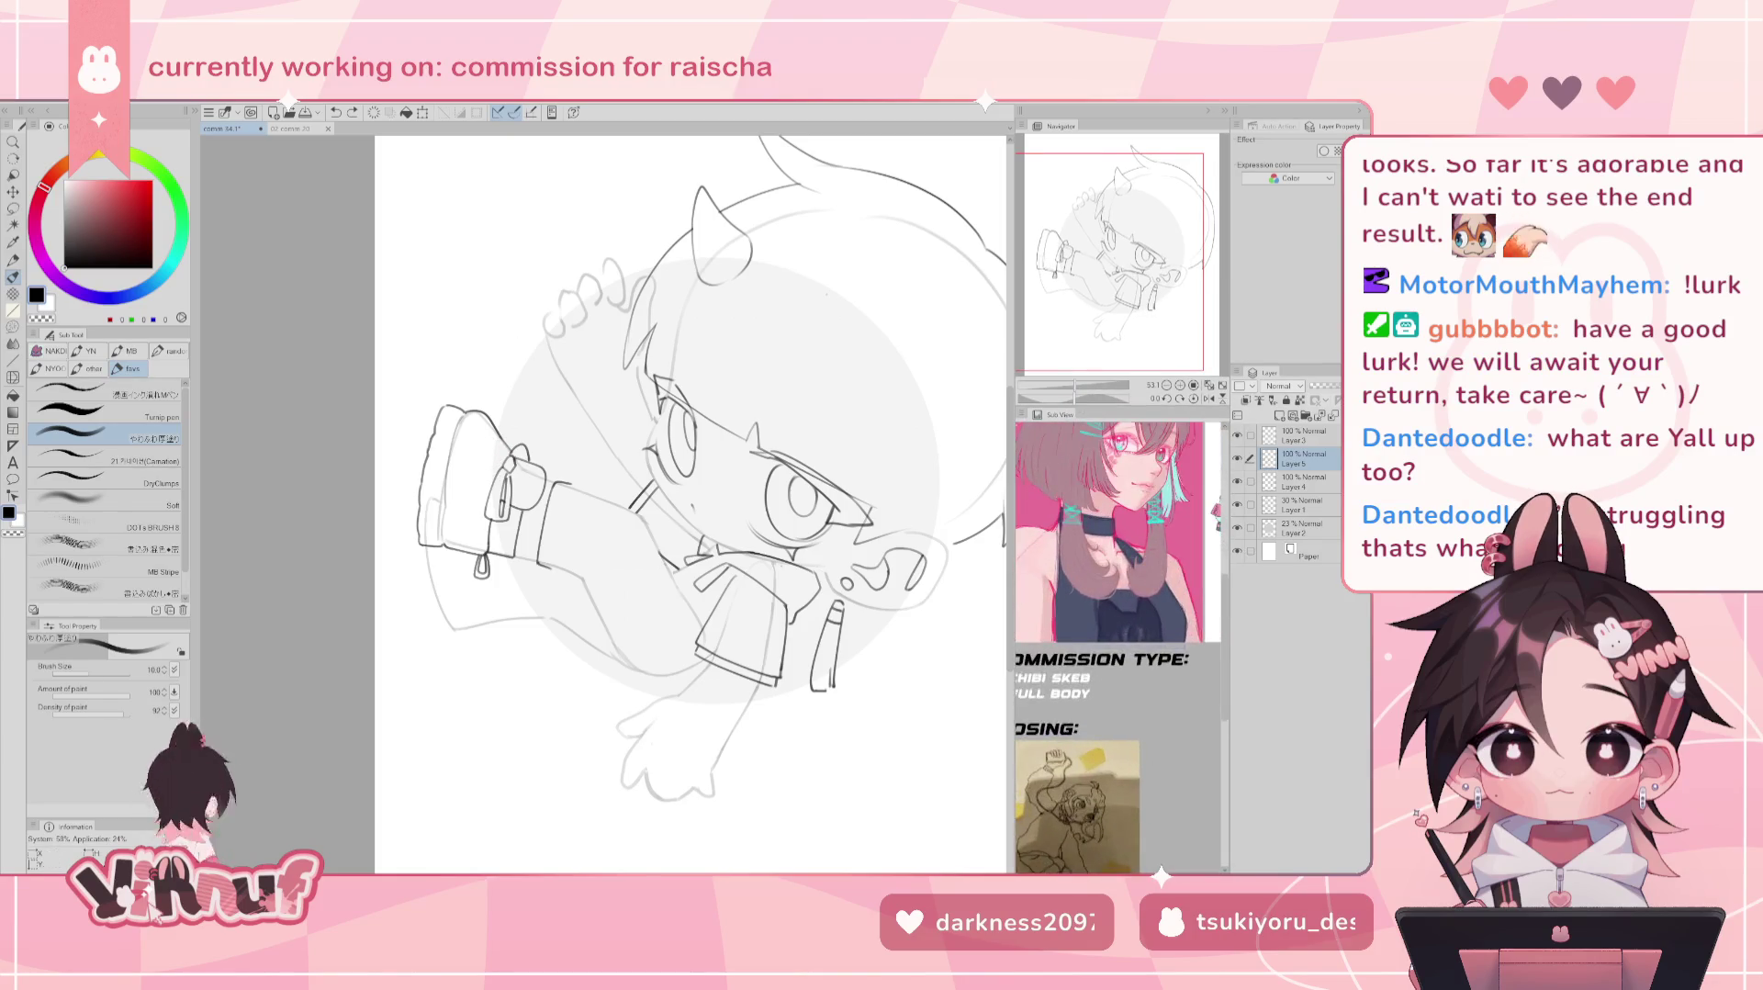
pyautogui.moveTo(1047, 698); pyautogui.dragTo(1121, 747)
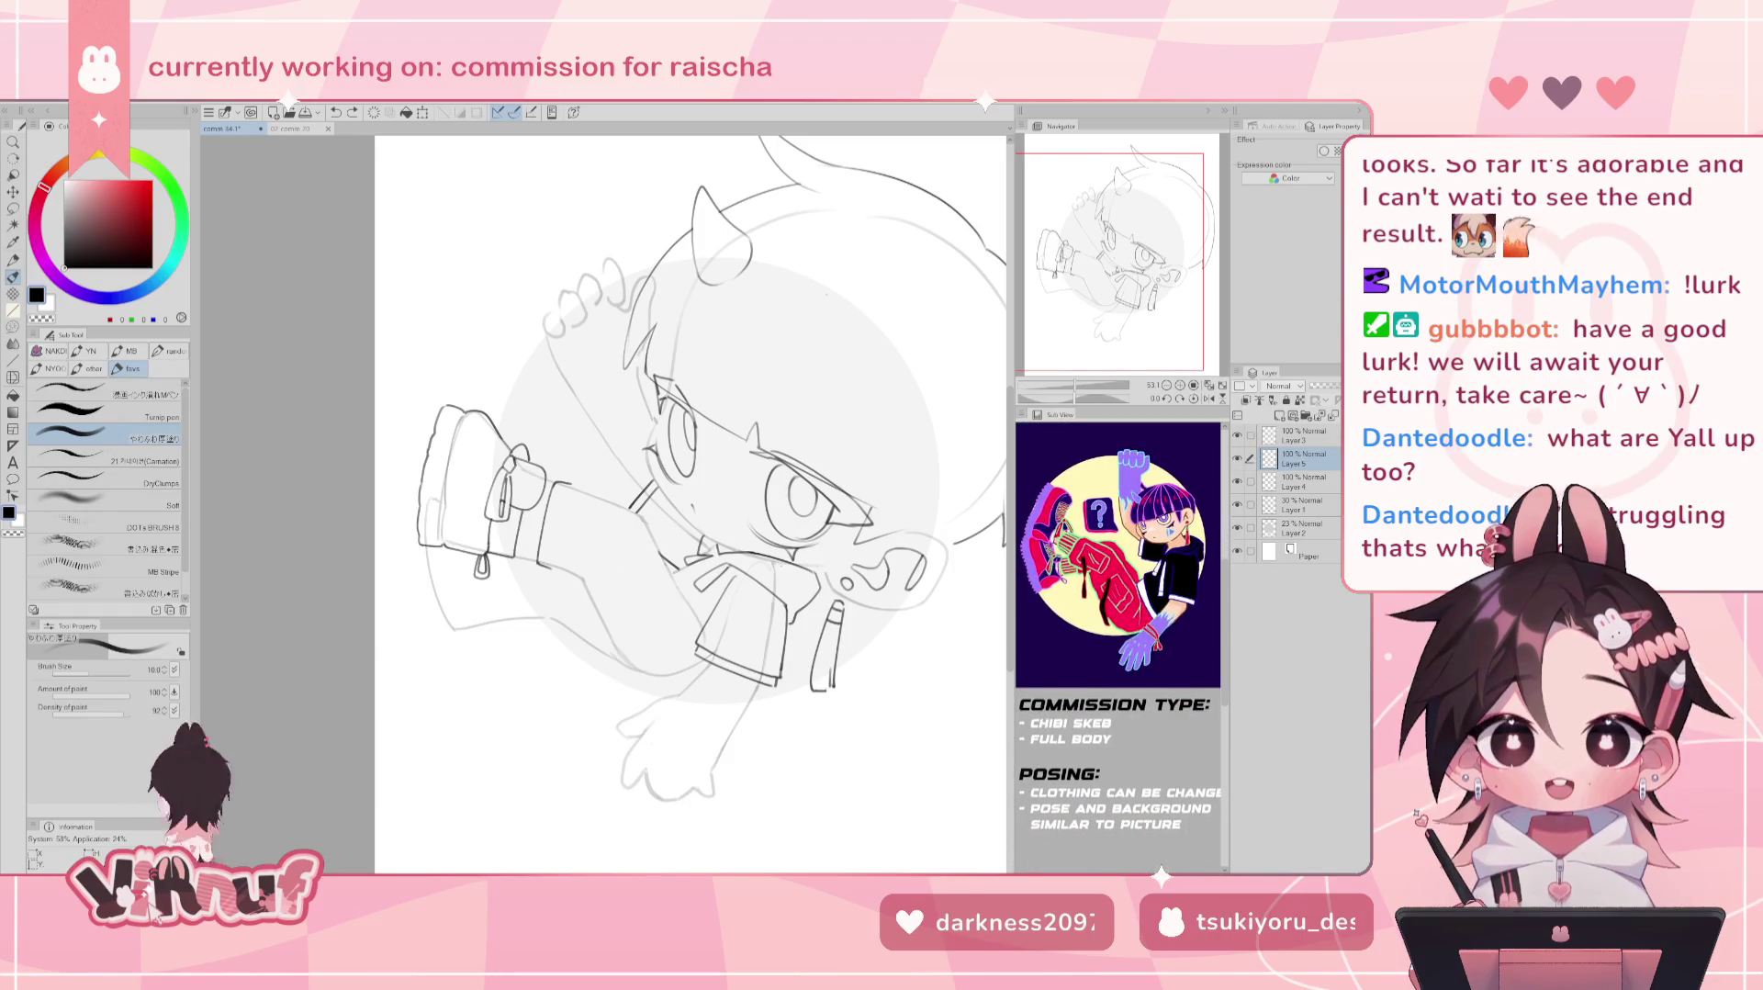
pyautogui.scroll(3, 1121, 746)
pyautogui.moveTo(1100, 764); pyautogui.dragTo(1105, 756)
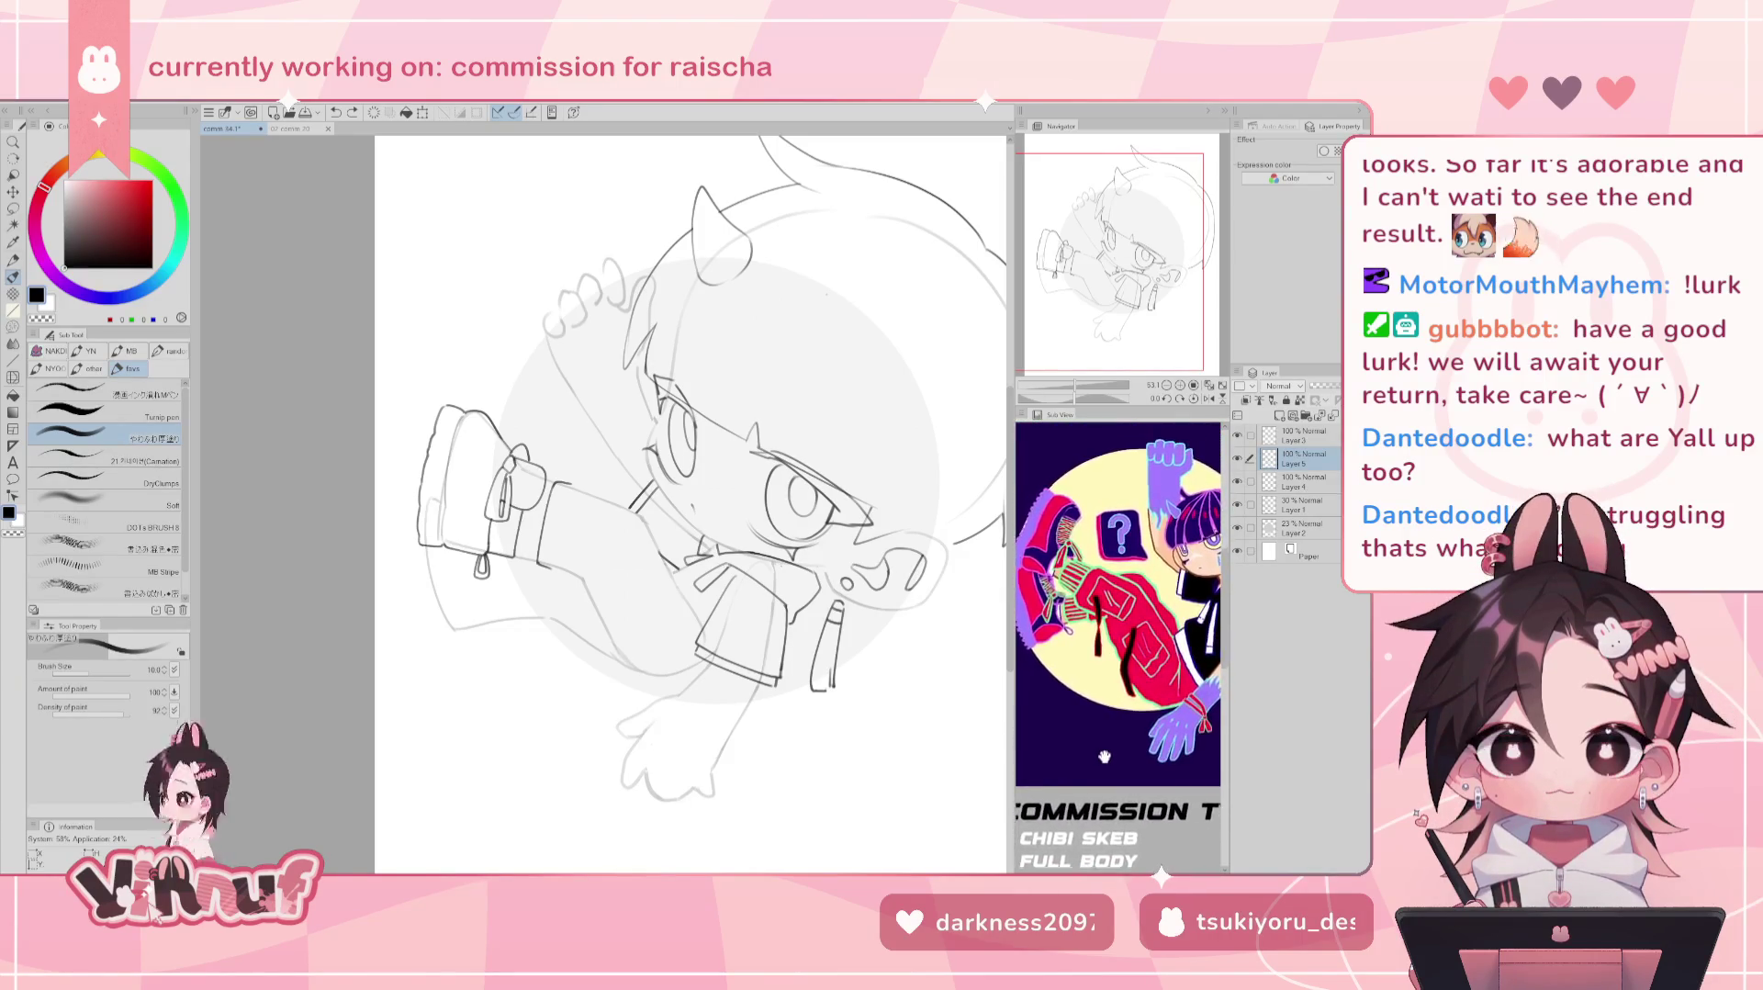
pyautogui.moveTo(1070, 370); pyautogui.dragTo(1050, 367)
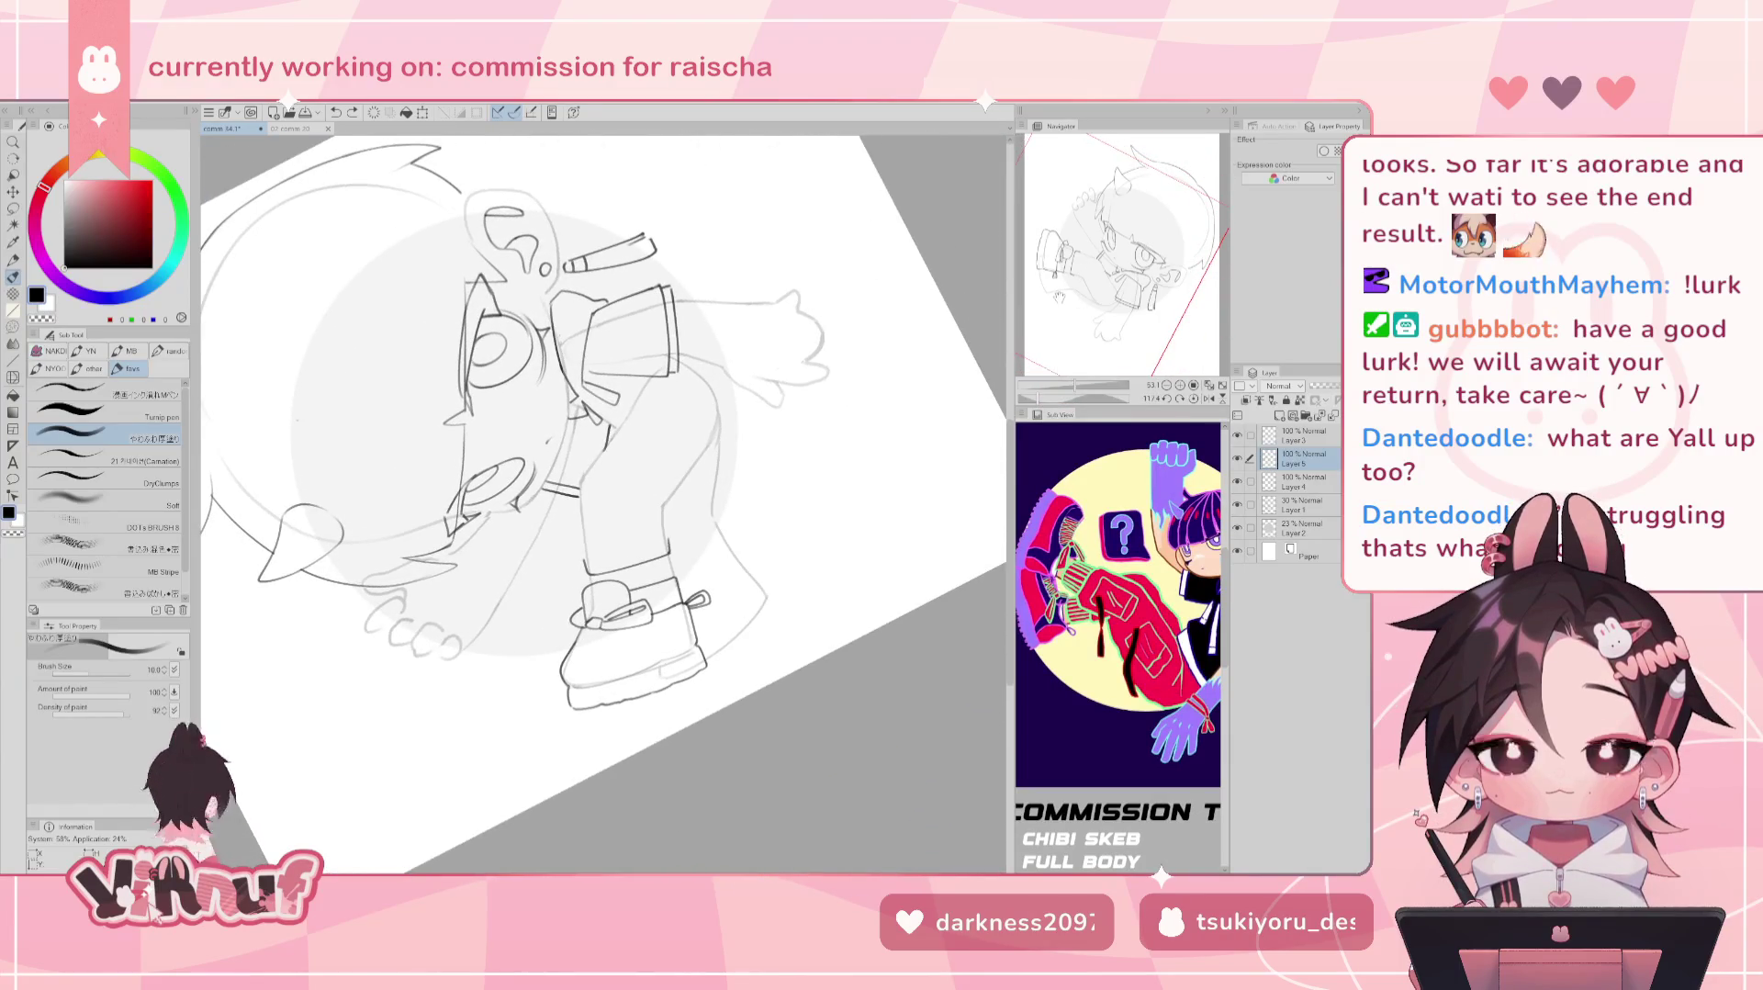
# Add a tiny mark near the shoe, compare with the finished chibi document, then straighten the sketch's view.
pyautogui.click(573, 654)
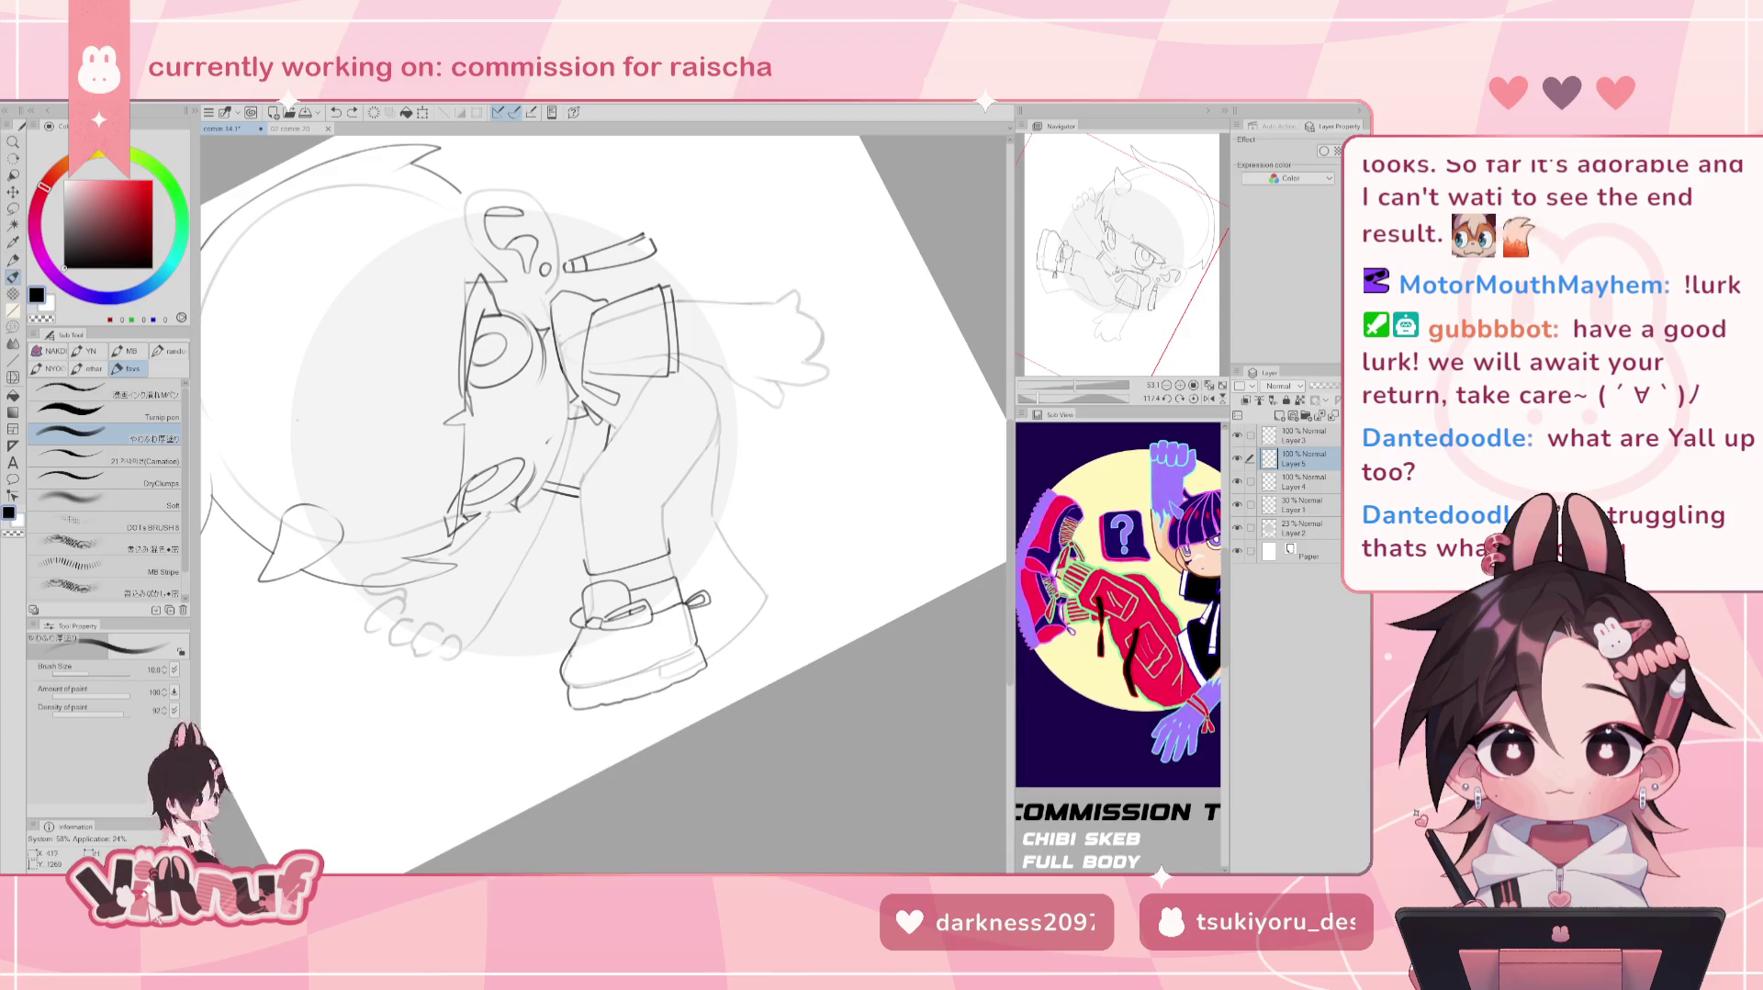
pyautogui.click(603, 649)
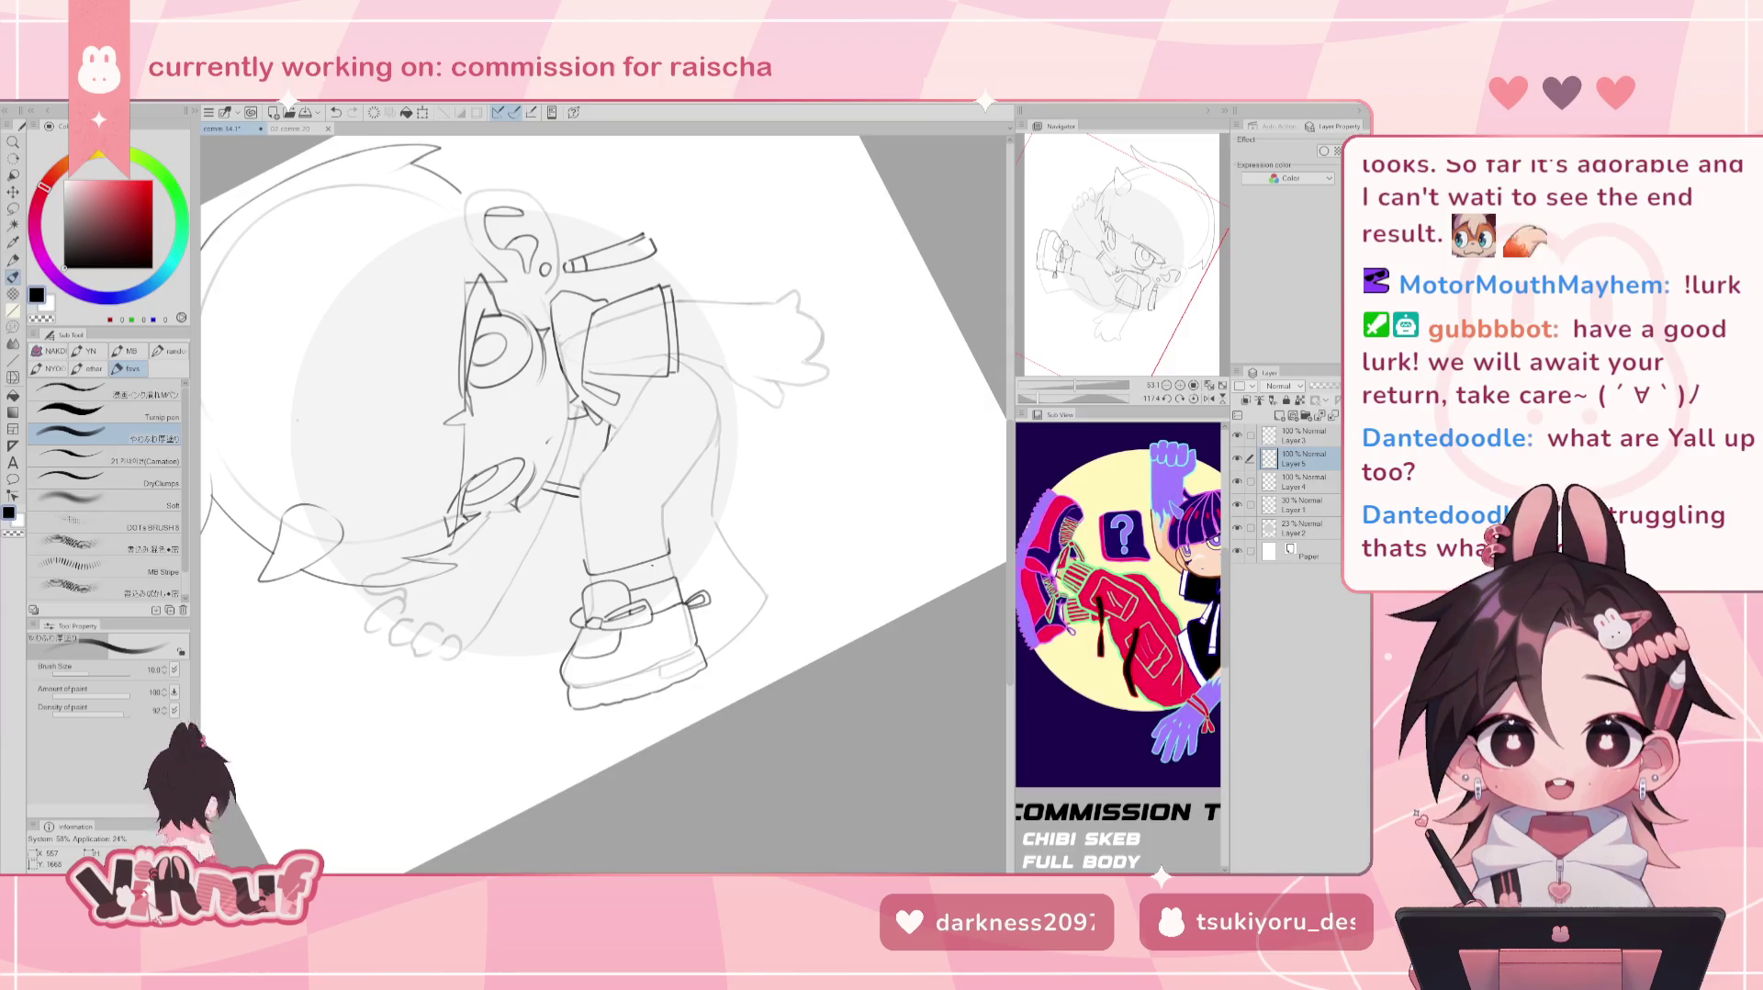
pyautogui.click(290, 128)
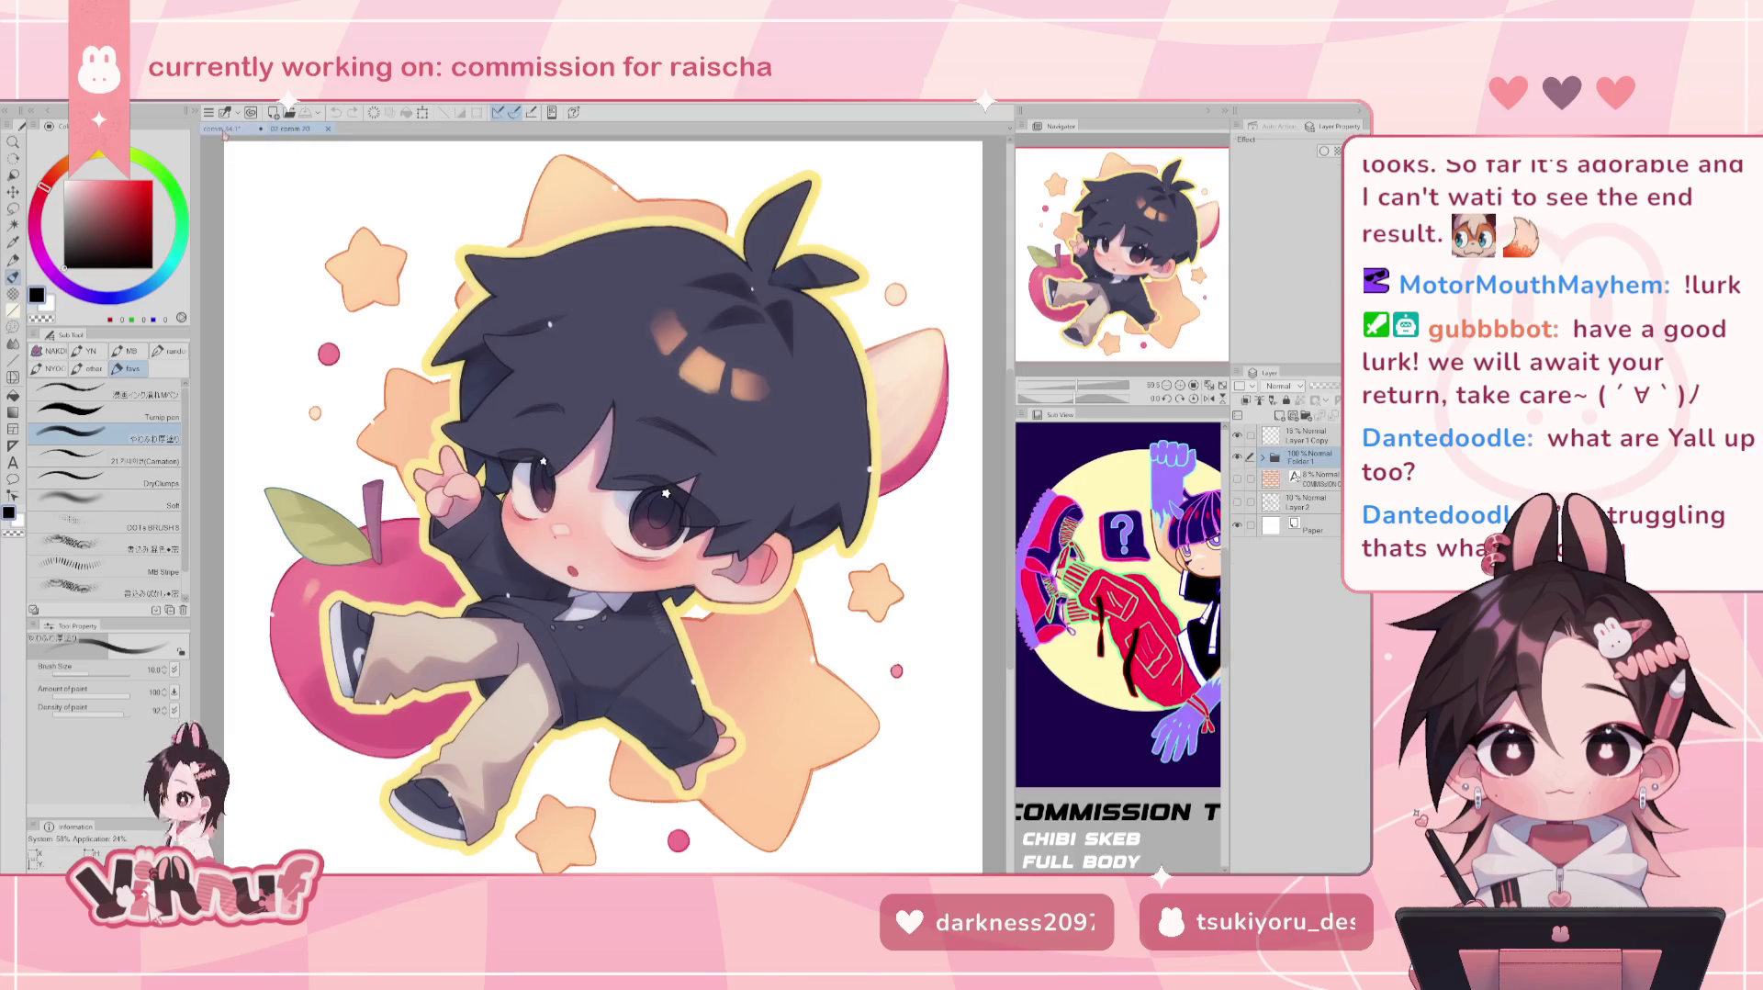
pyautogui.click(225, 128)
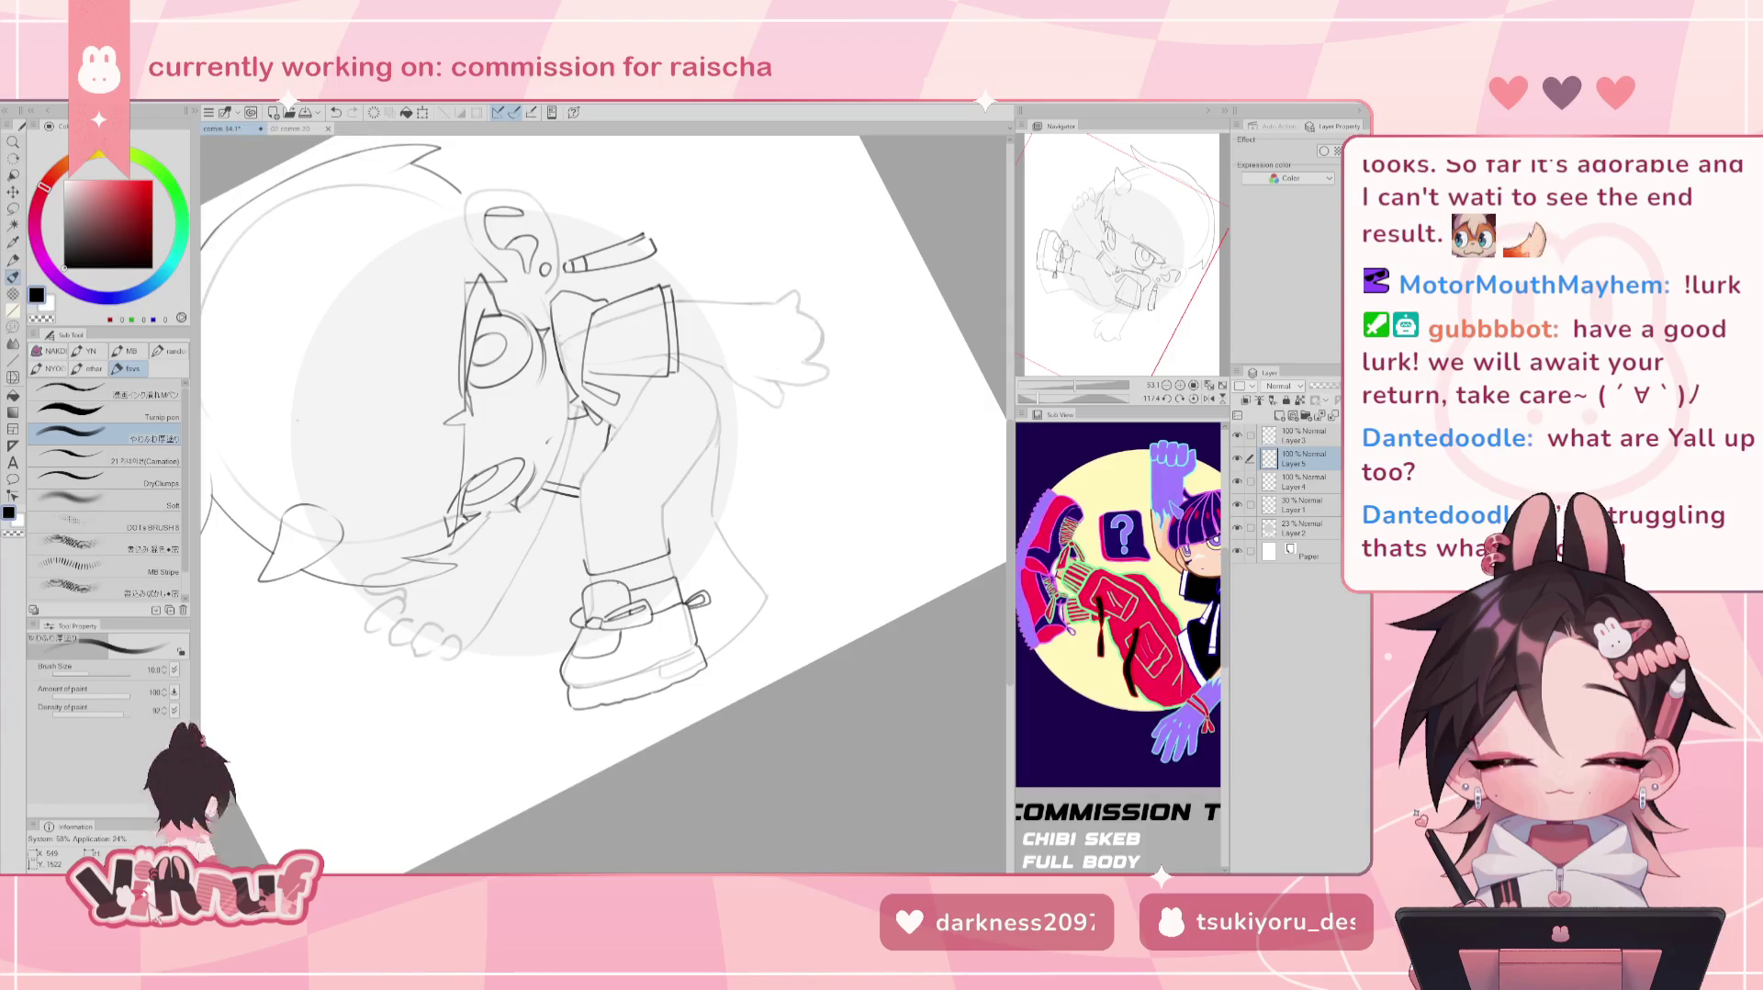
pyautogui.click(1193, 399)
# Toggle the small shoe stroke on and off to compare, finally keeping it.
pyautogui.hotkey('ctrl', 'z')
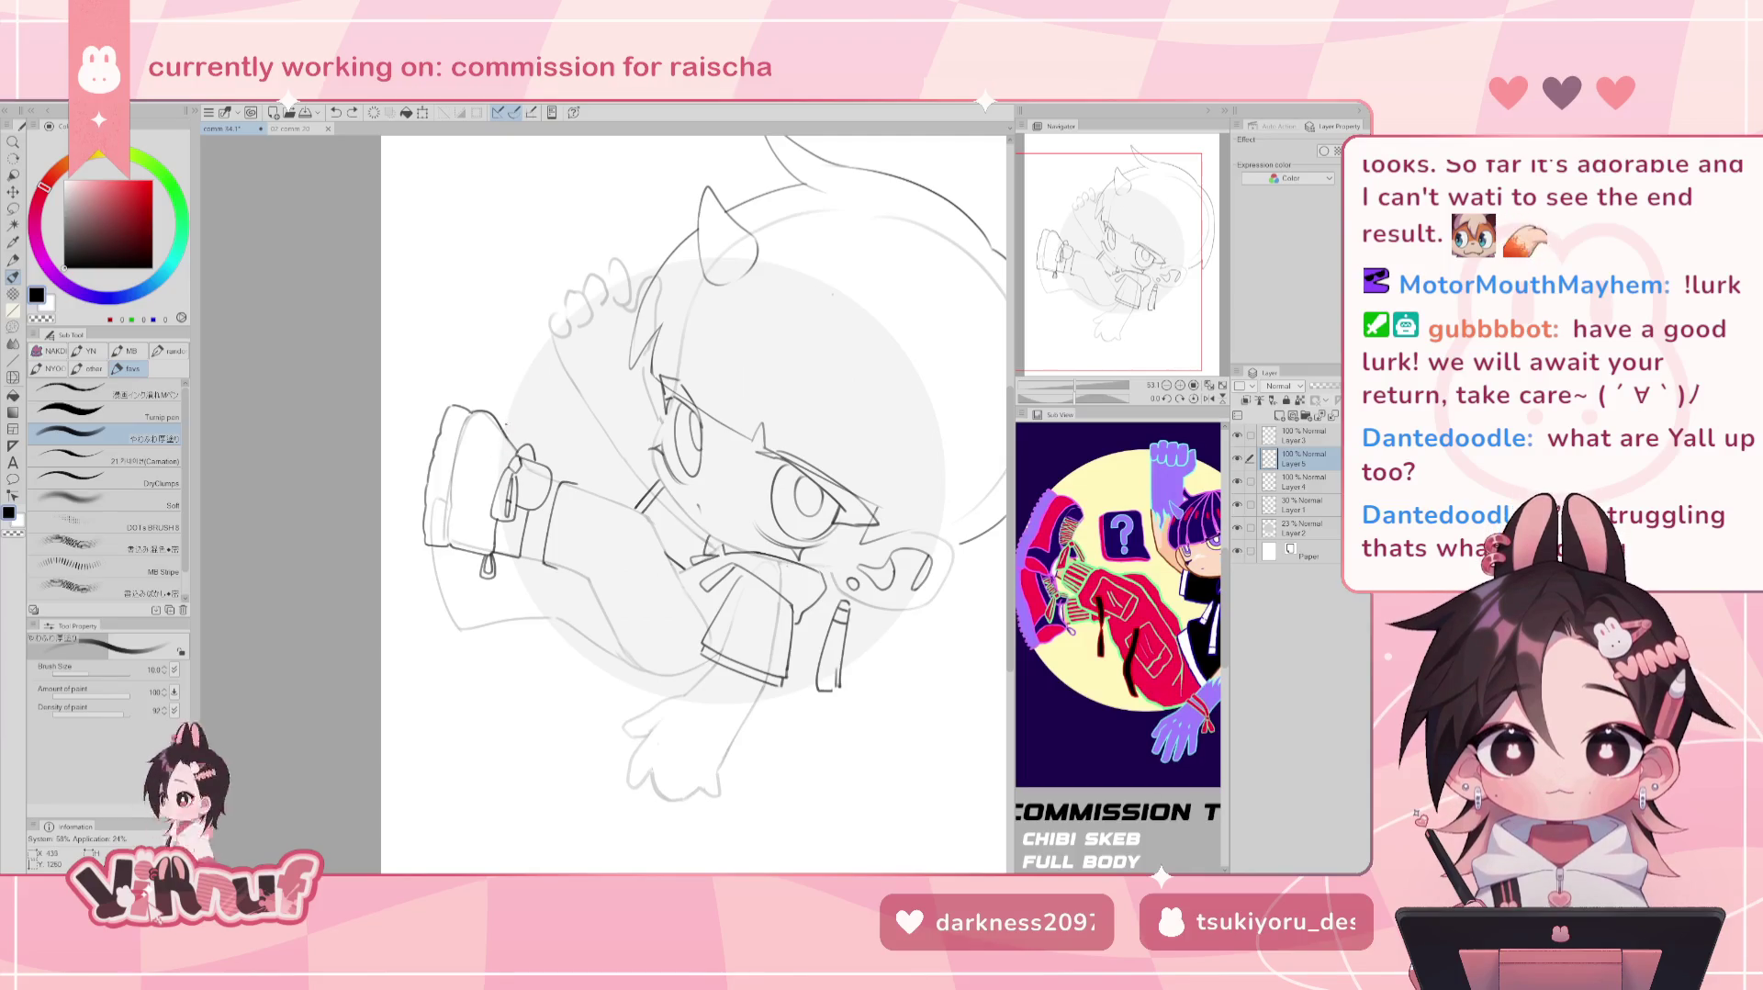
pyautogui.hotkey('ctrl', 'y')
pyautogui.hotkey('ctrl', 'z')
pyautogui.hotkey('ctrl', 'y')
pyautogui.hotkey('ctrl', 'z')
pyautogui.hotkey('ctrl', 'y')
pyautogui.hotkey('ctrl', 'y')
pyautogui.hotkey('ctrl', 'z')
pyautogui.hotkey('ctrl', 'y')
pyautogui.hotkey('ctrl', 'z')
pyautogui.hotkey('ctrl', 'y')
pyautogui.hotkey('ctrl', 'z')
pyautogui.hotkey('ctrl', 'y')
pyautogui.hotkey('ctrl', 'z')
pyautogui.hotkey('ctrl', 'y')
pyautogui.hotkey('ctrl', 'z')
pyautogui.hotkey('ctrl', 'y')
pyautogui.hotkey('ctrl', 'y')
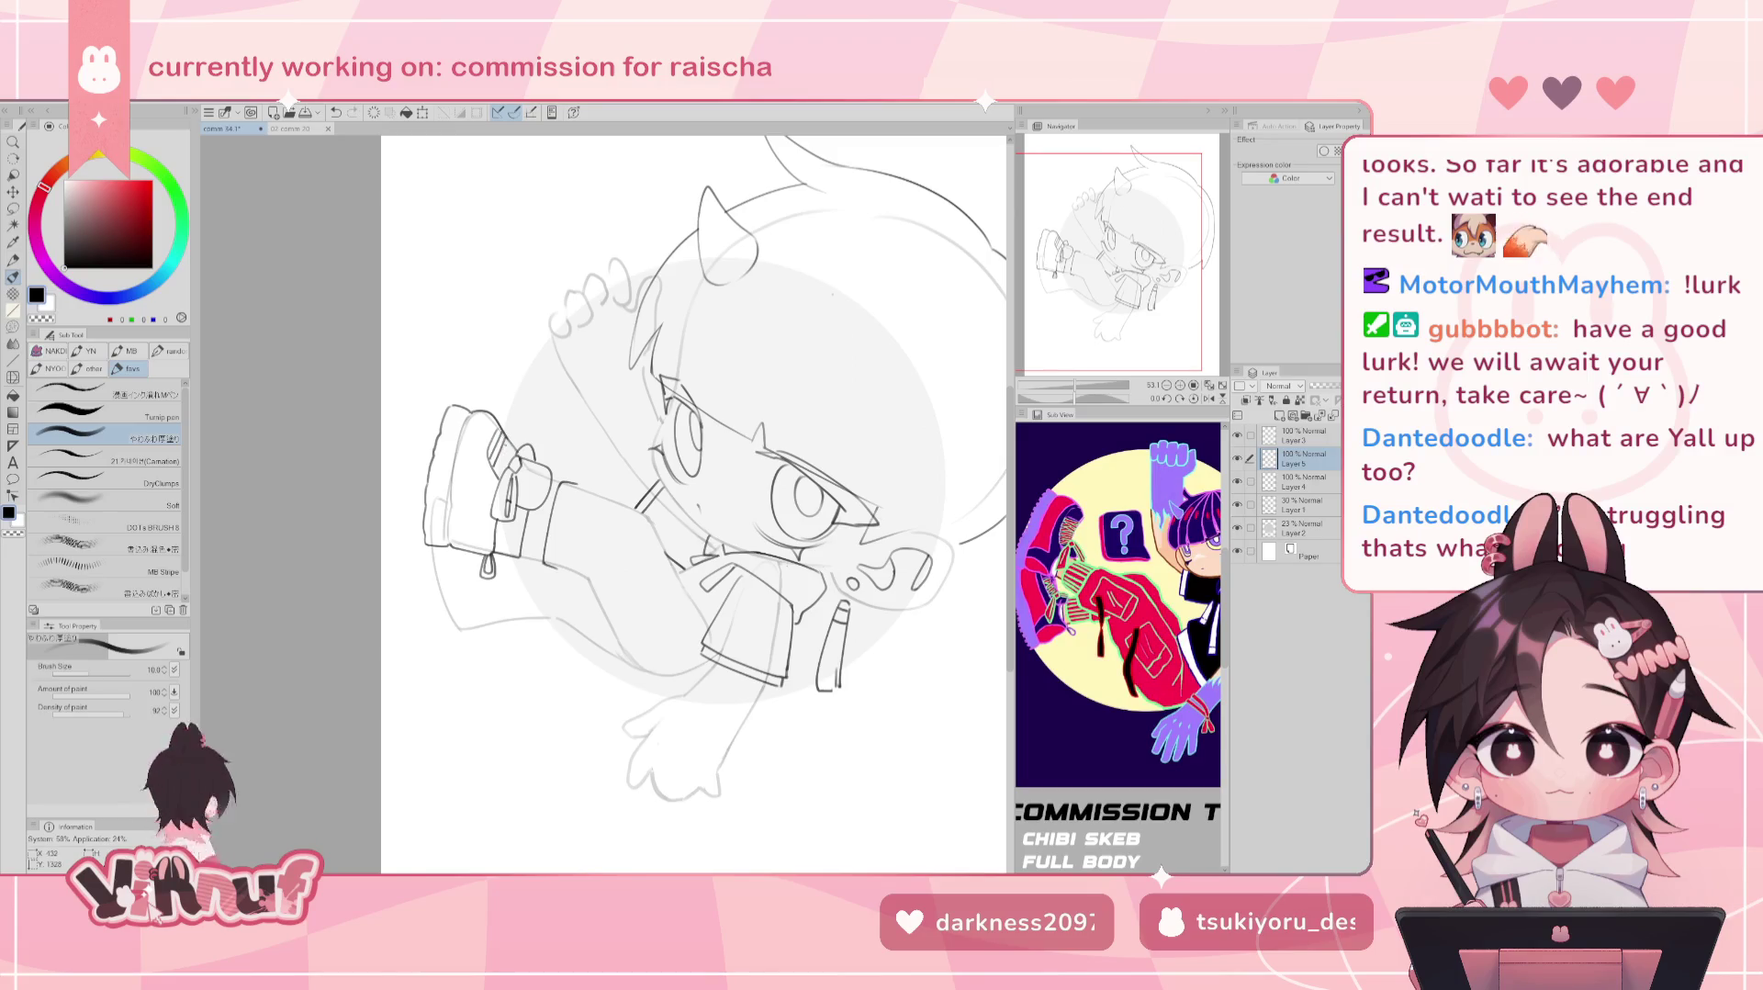
pyautogui.hotkey('ctrl', 'z')
pyautogui.hotkey('ctrl', 'y')
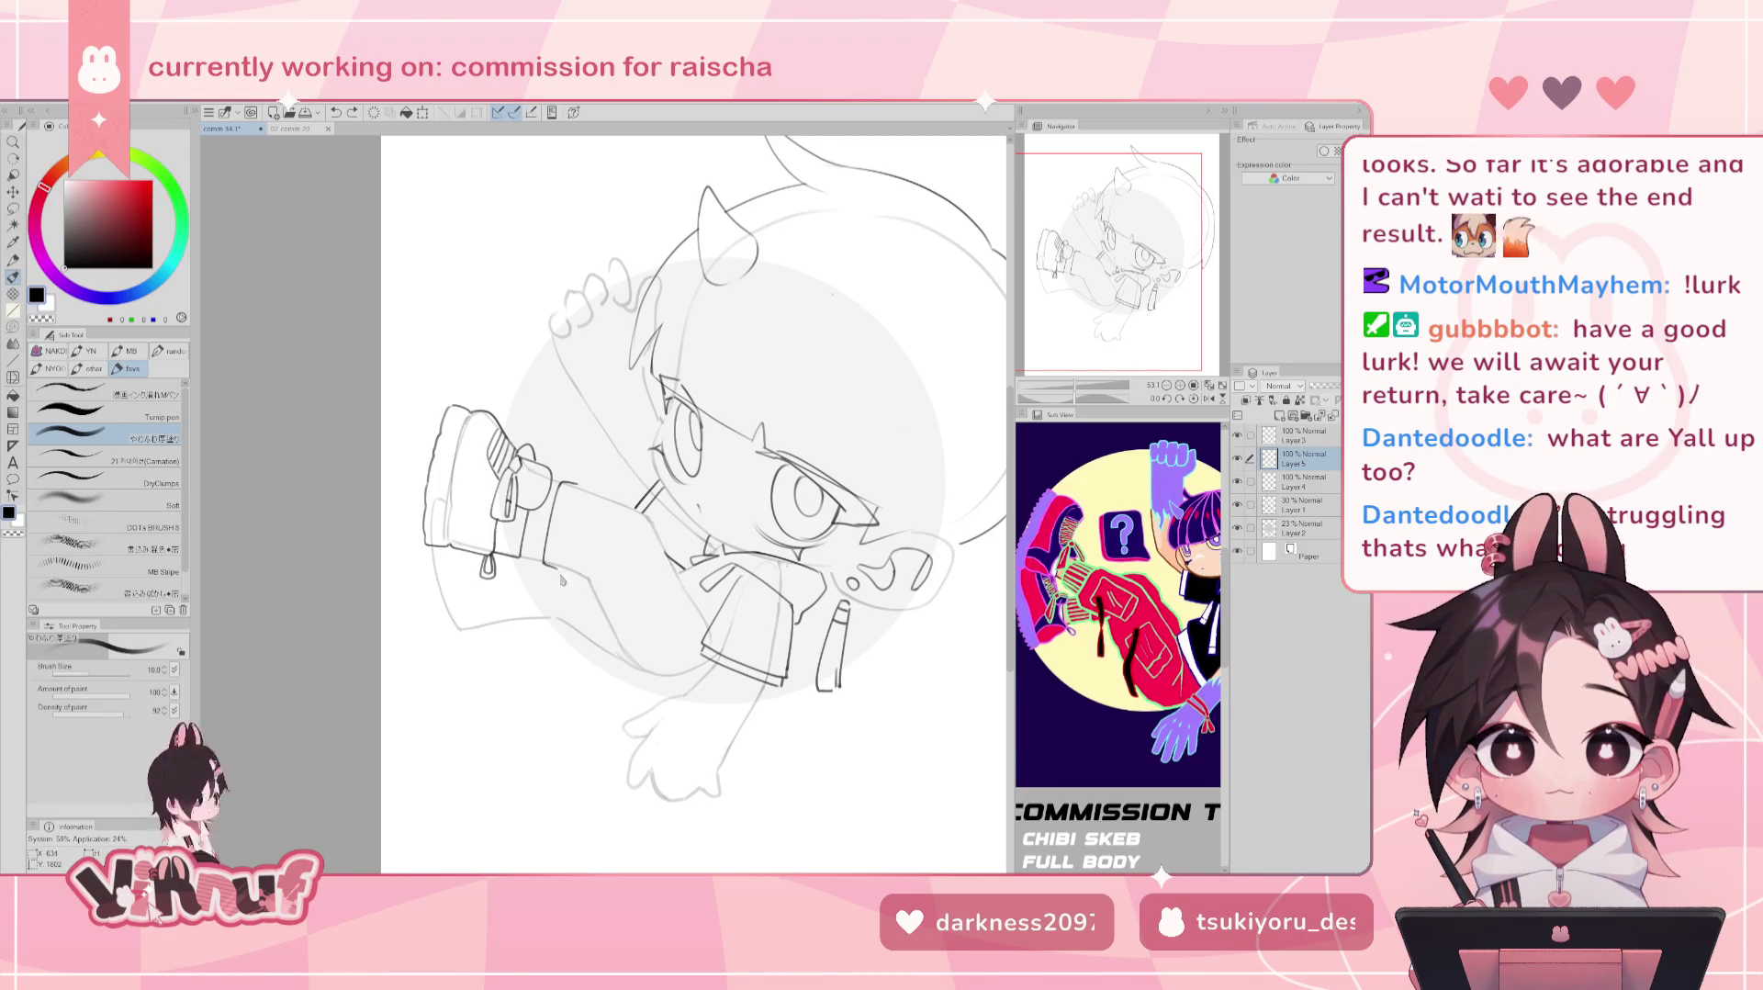
# Try several diagonal ink lines along the arm's sleeve, undoing each attempt to retry.
pyautogui.moveTo(560, 593); pyautogui.dragTo(606, 632)
pyautogui.hotkey('ctrl', 'z')
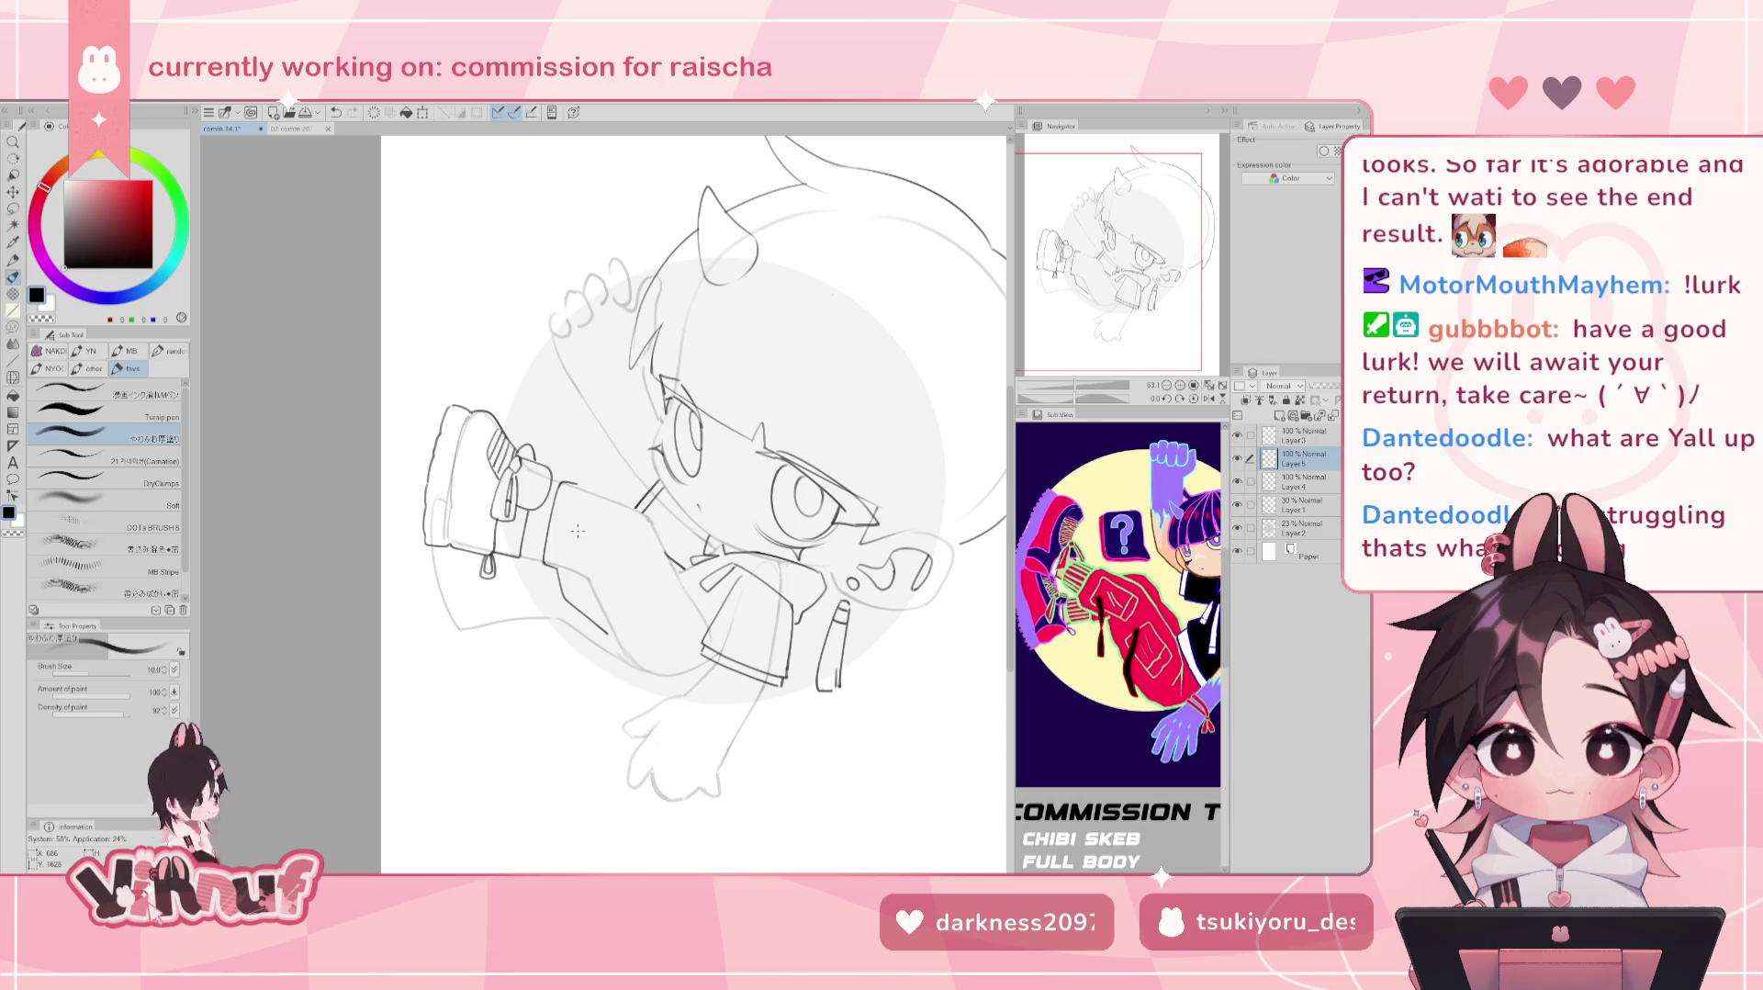
pyautogui.hotkey('ctrl', 'z')
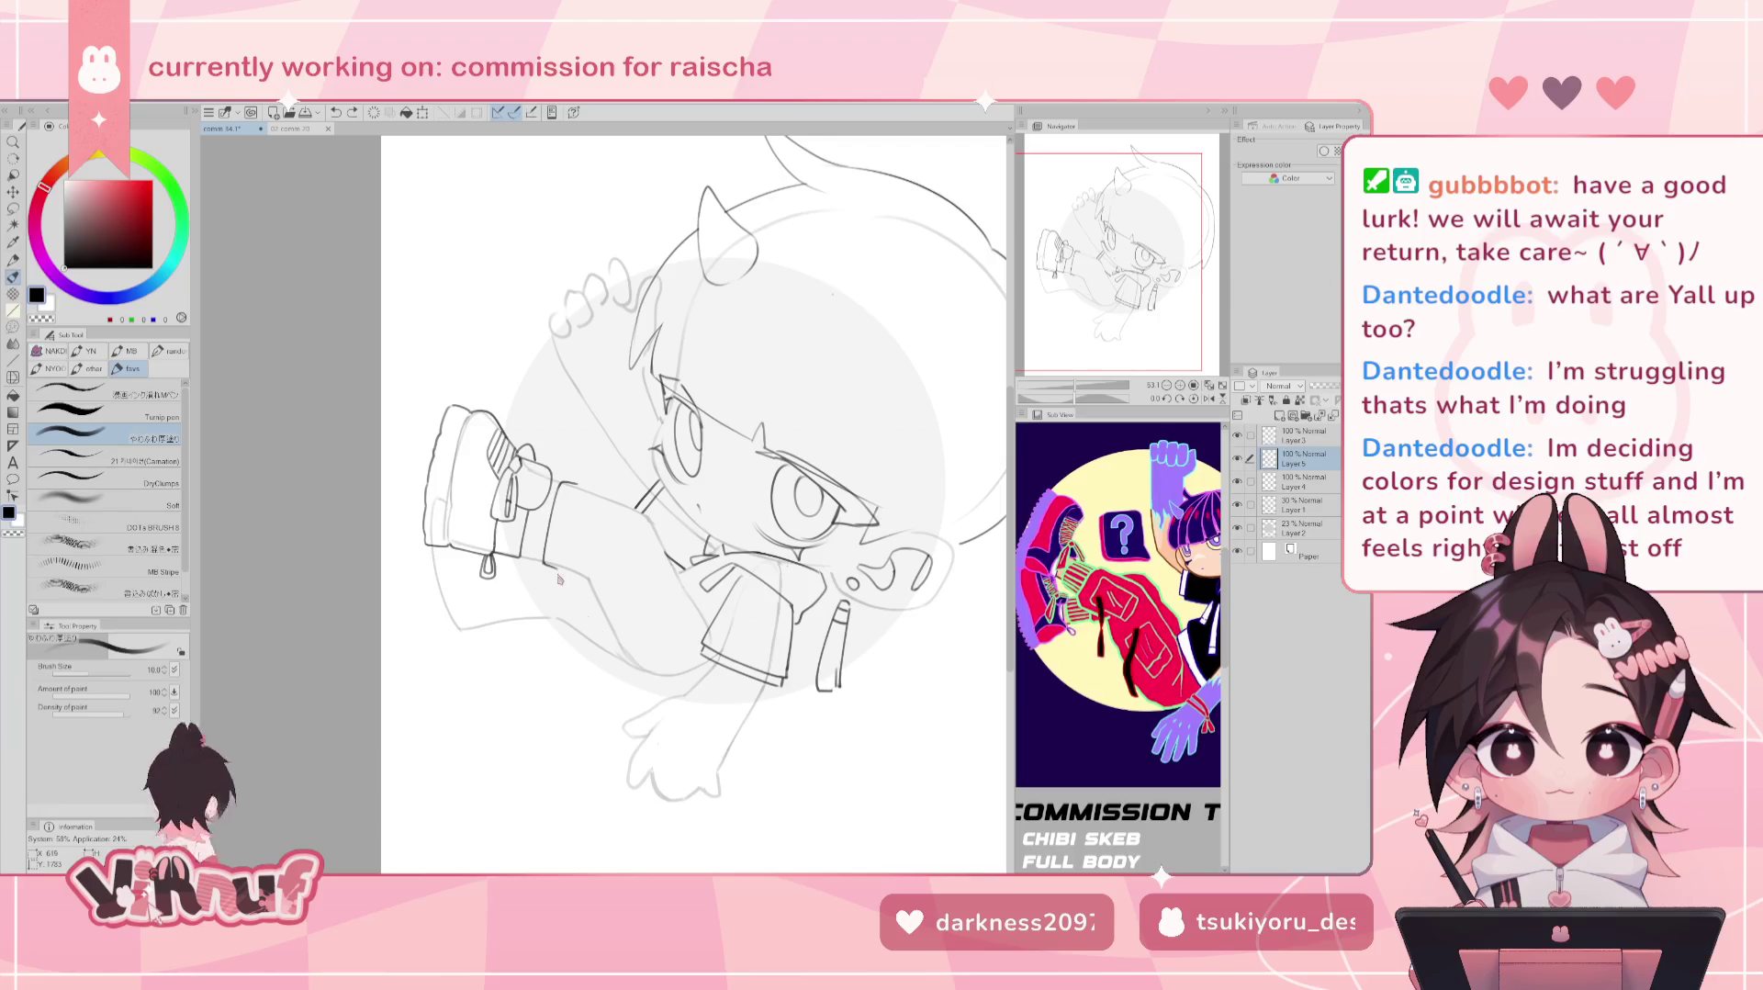
pyautogui.moveTo(559, 574); pyautogui.dragTo(601, 628)
pyautogui.hotkey('ctrl', 'z')
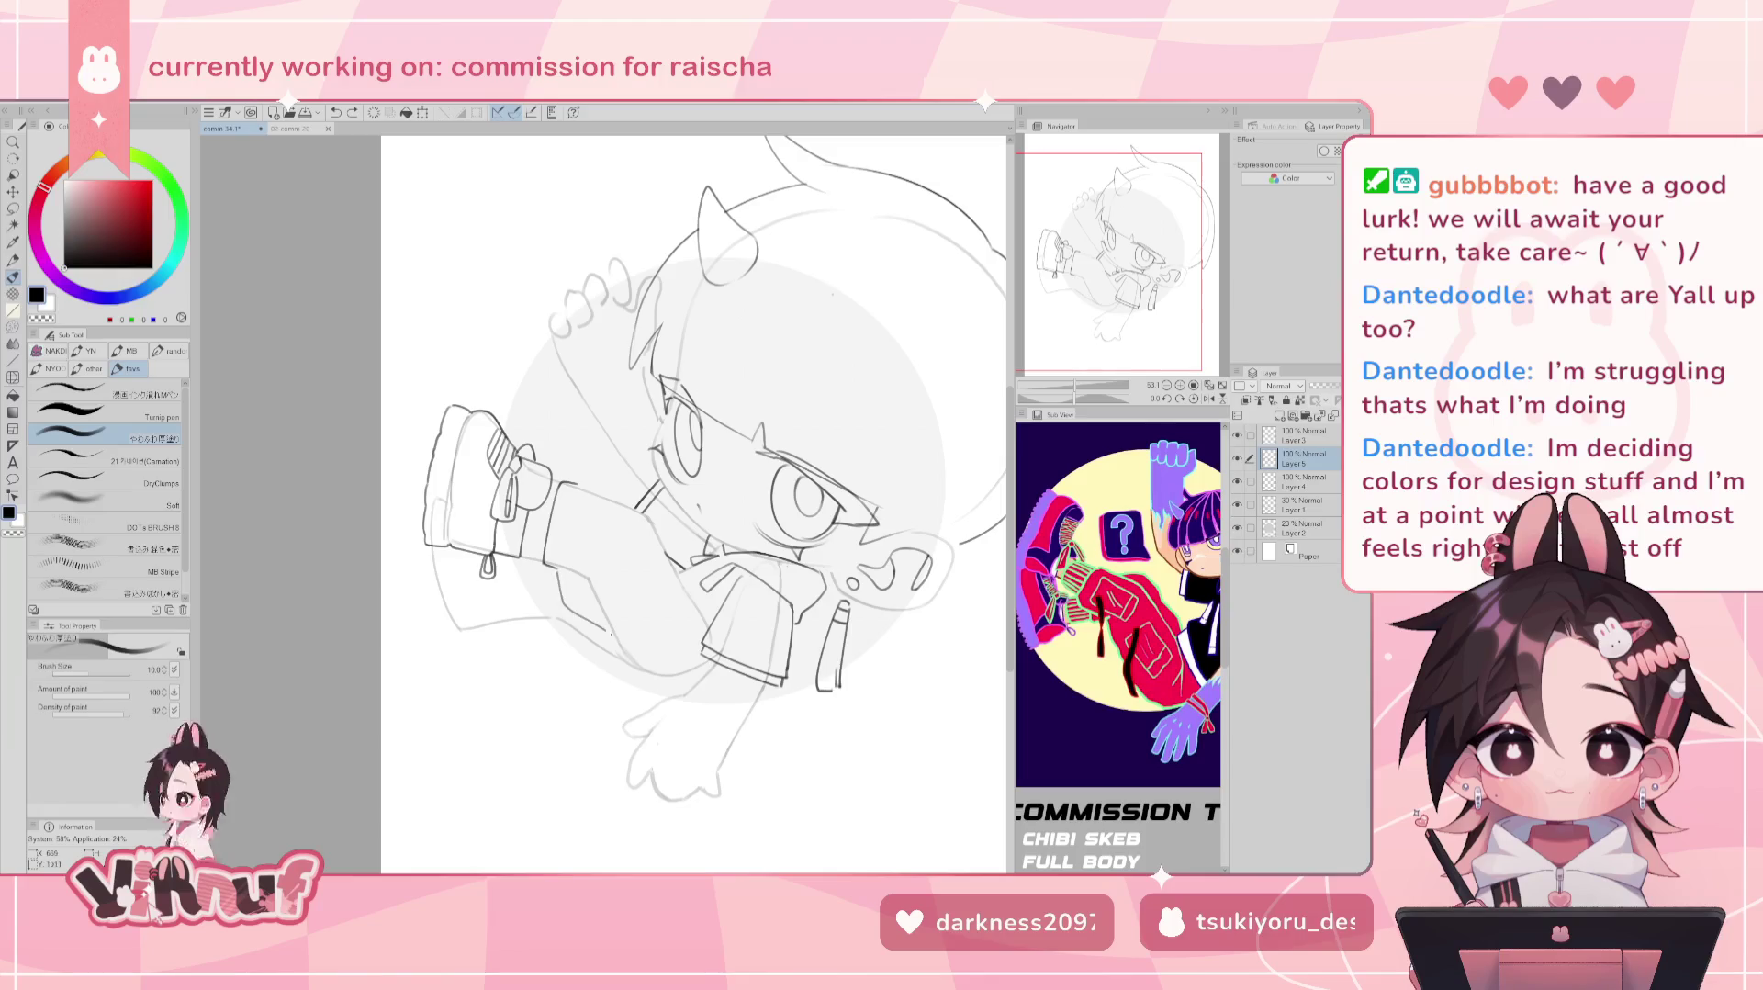
pyautogui.hotkey('ctrl', 'z')
pyautogui.moveTo(582, 484)
pyautogui.mouseDown()
pyautogui.moveTo(643, 508)
pyautogui.moveTo(666, 548)
pyautogui.mouseUp()
pyautogui.hotkey('ctrl', 'z')
pyautogui.hotkey('ctrl', 'z')
pyautogui.moveTo(663, 538); pyautogui.dragTo(693, 606)
pyautogui.hotkey('ctrl', 'z')
pyautogui.hotkey('ctrl', 'z')
pyautogui.moveTo(657, 527); pyautogui.dragTo(691, 598)
pyautogui.hotkey('ctrl', 'z')
pyautogui.hotkey('ctrl', 'z')
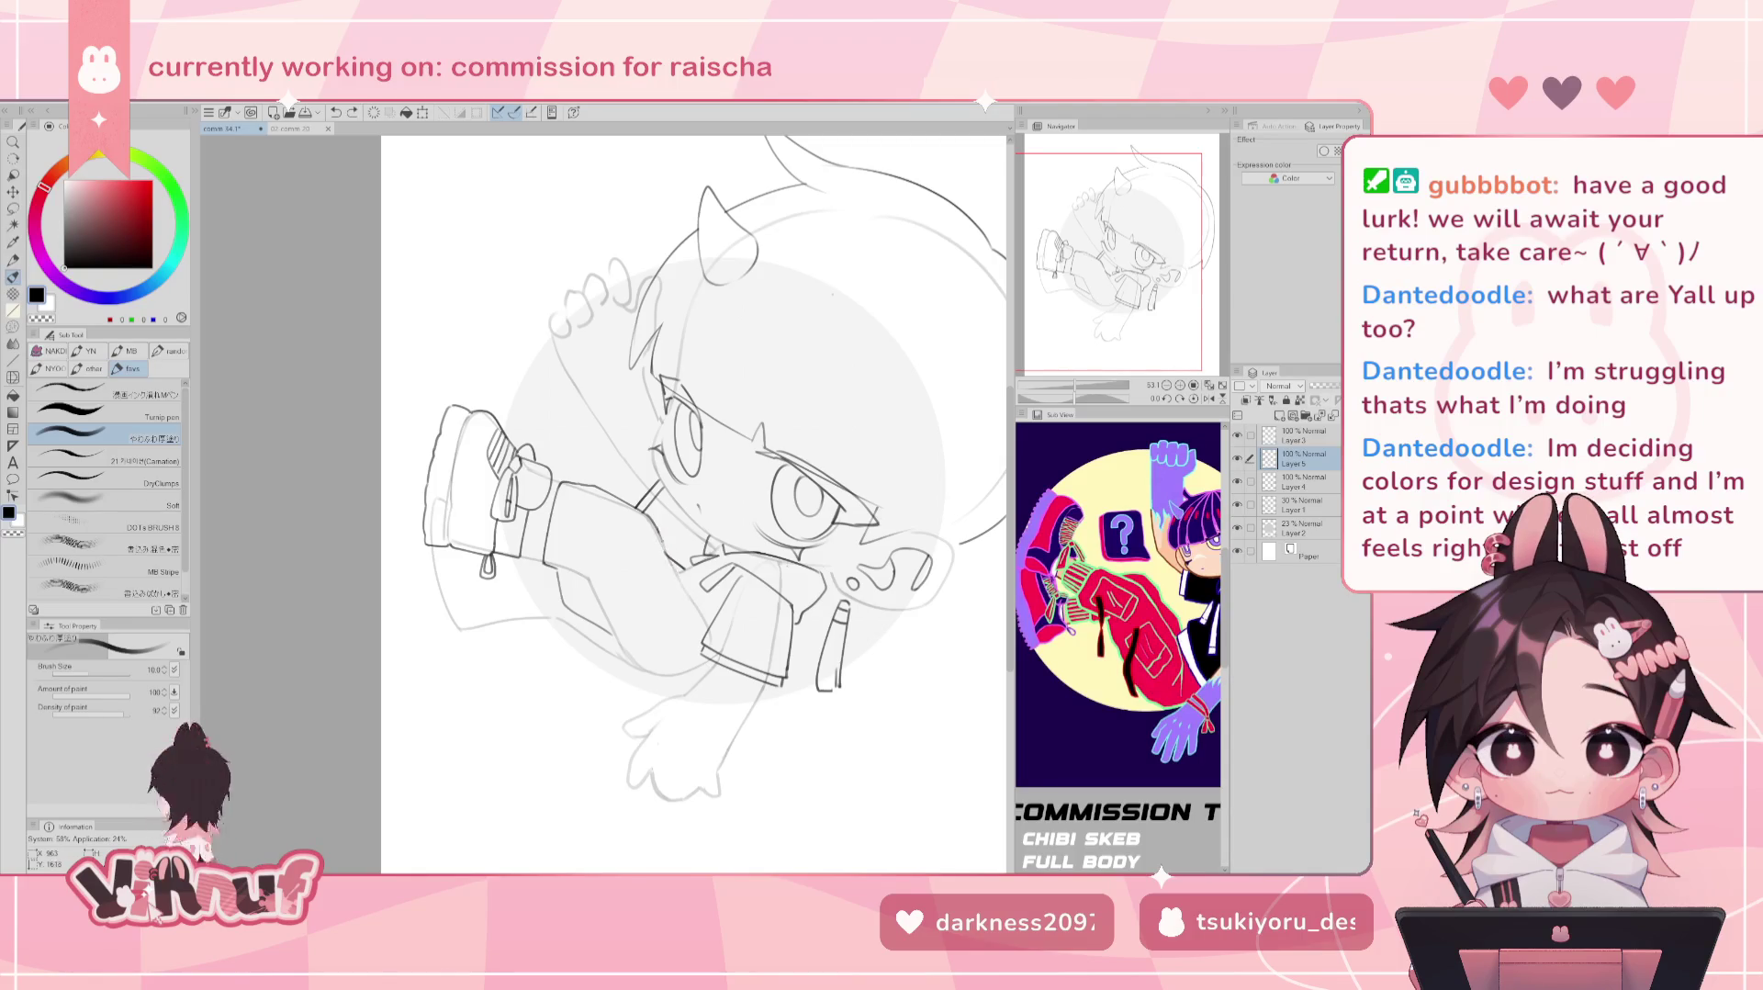